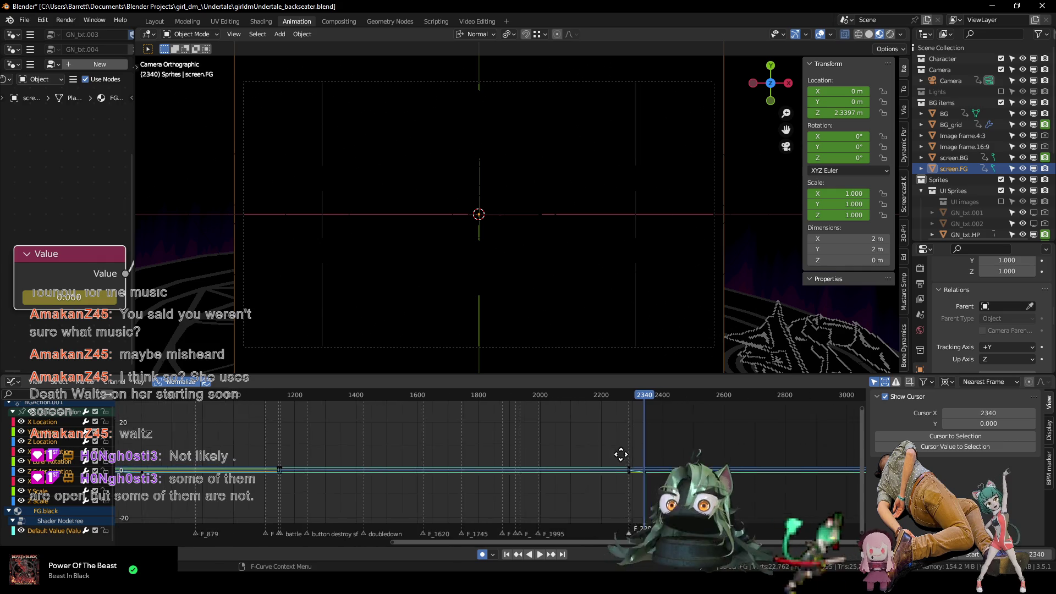
Pan and zoom the Graph Editor toward the frames around 2400.
middle_drag(580, 436, 506, 443)
mouse_move(570, 436)
ctrl+middle_down()
mouse_move(372, 459)
mouse_move(419, 431)
ctrl+middle_up()
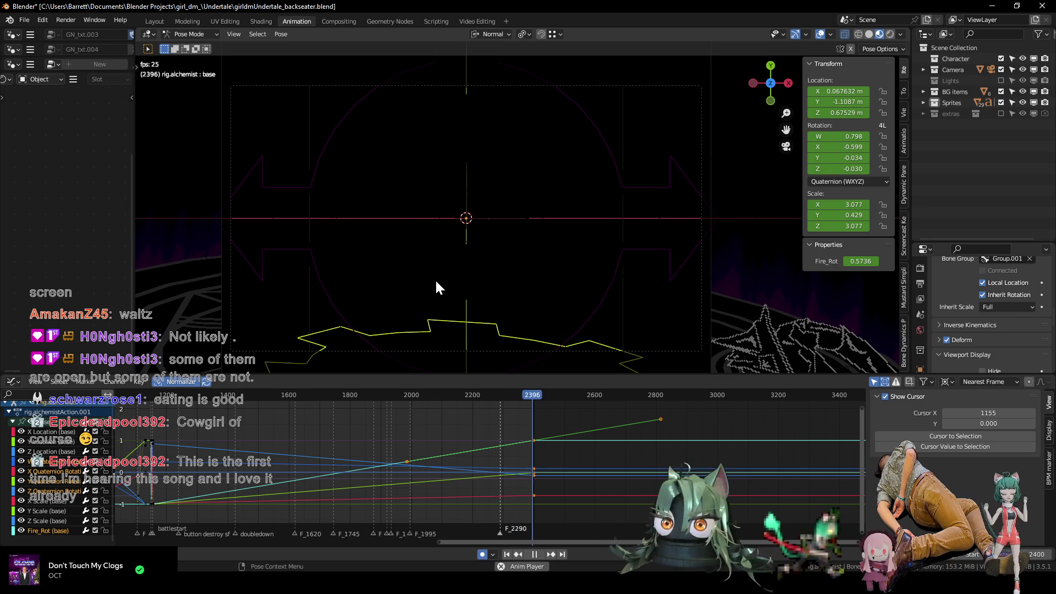
Stop playback, scrub the playhead to frame 2350, return to Object Mode and orbit out of the camera view.
key(space)
ctrl+middle_drag(522, 453, 425, 454)
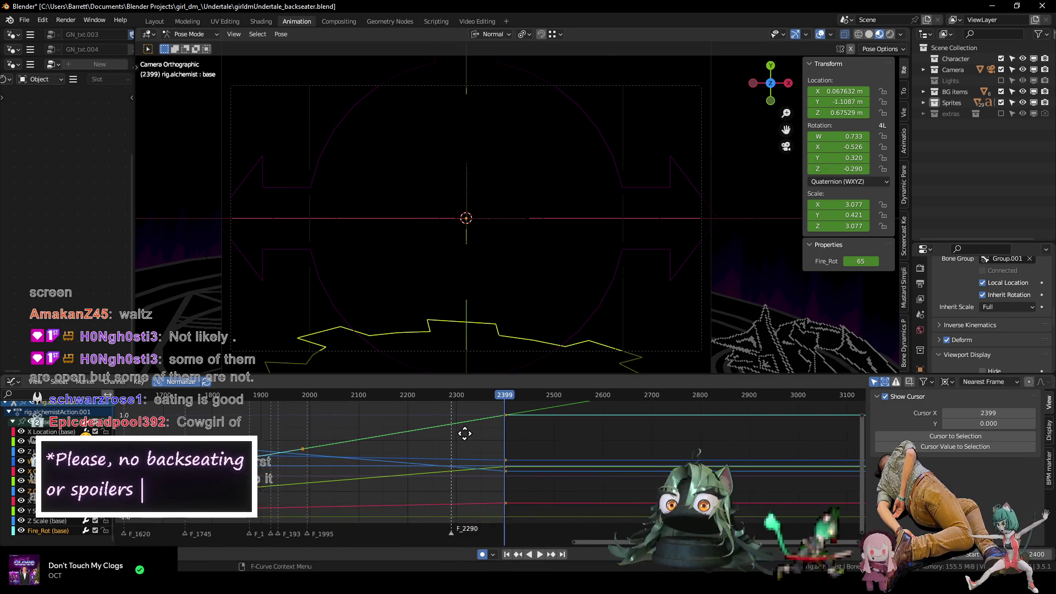
click(443, 395)
key(space)
drag(440, 397, 439, 398)
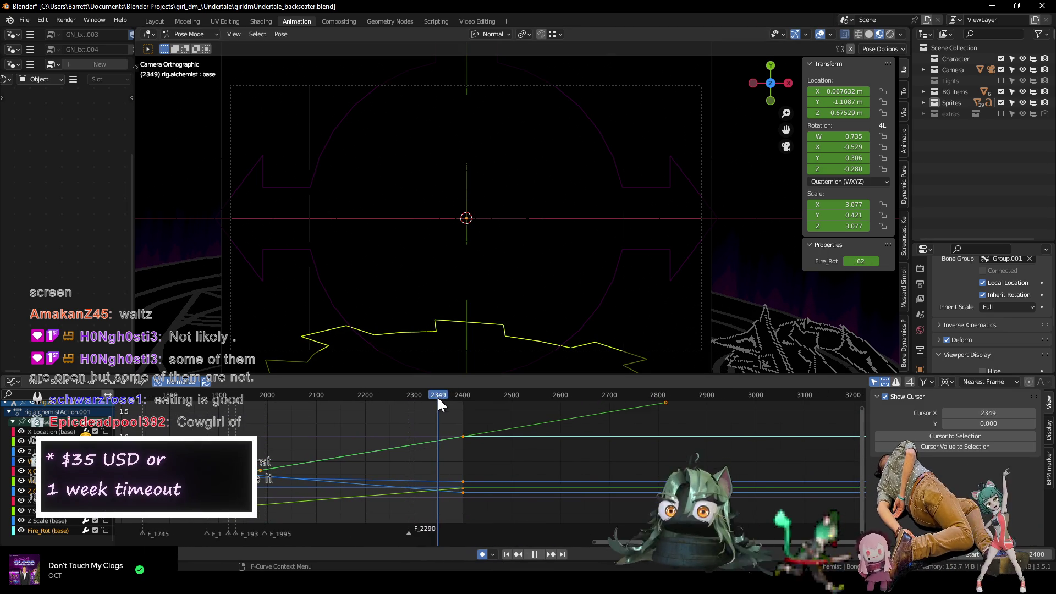
scroll(484, 243, down, 5)
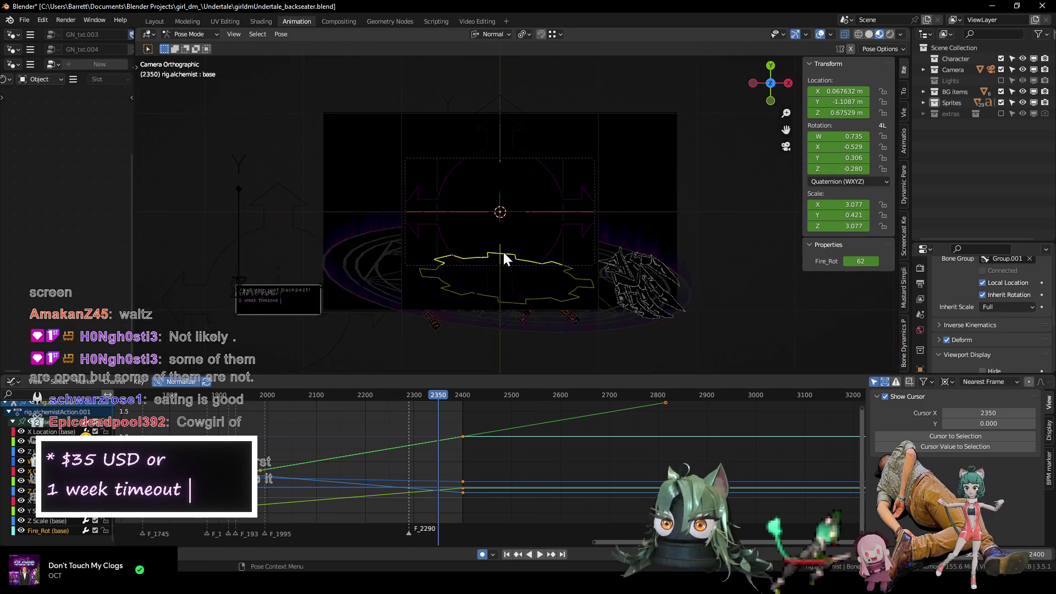
key(ctrl+Tab)
mouse_move(487, 250)
middle_down()
mouse_move(476, 230)
mouse_move(506, 225)
mouse_move(471, 179)
mouse_move(443, 194)
mouse_move(473, 231)
mouse_move(484, 218)
mouse_move(476, 231)
mouse_move(491, 243)
middle_up()
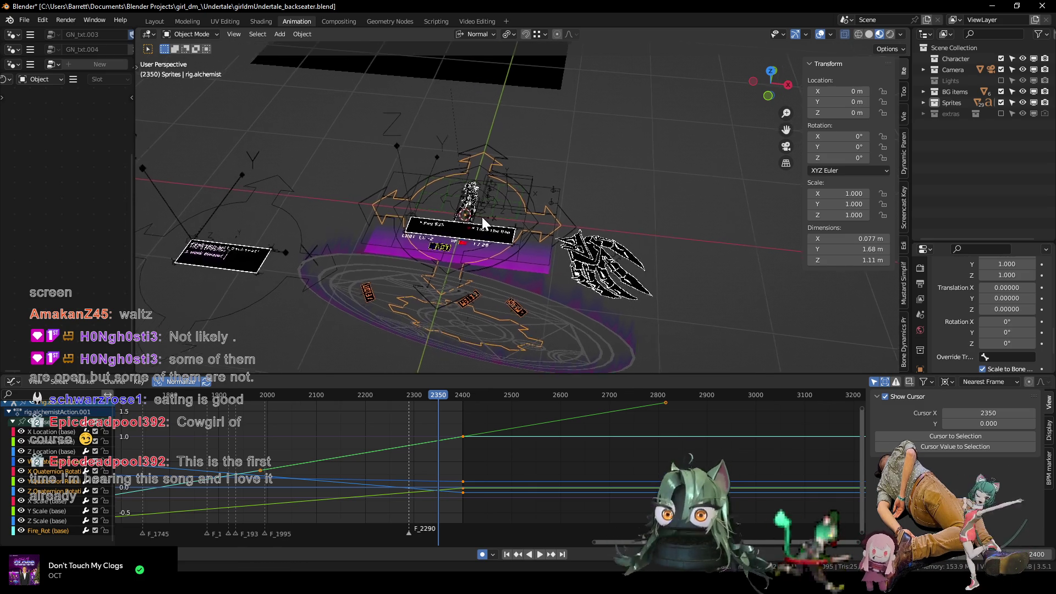
Enable rendering for screen.FG in the BG items collection, then select the BG plane to show its curves.
shift+middle_drag(480, 216, 501, 251)
scroll(501, 252, up, 4)
scroll(548, 207, down, 3)
scroll(528, 211, up, 2)
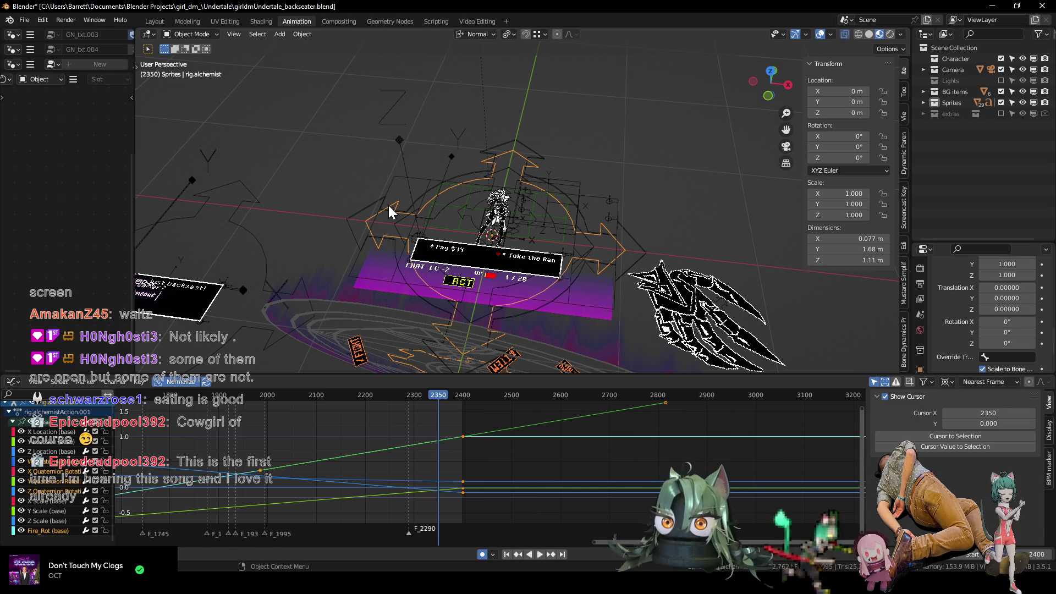
click(924, 91)
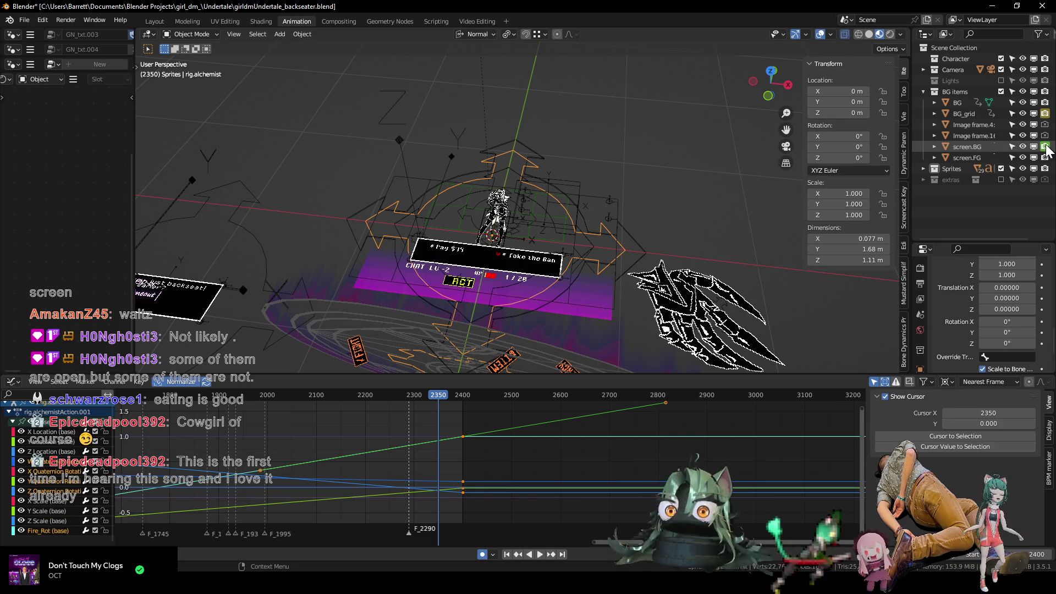
scroll(1017, 159, right, 3)
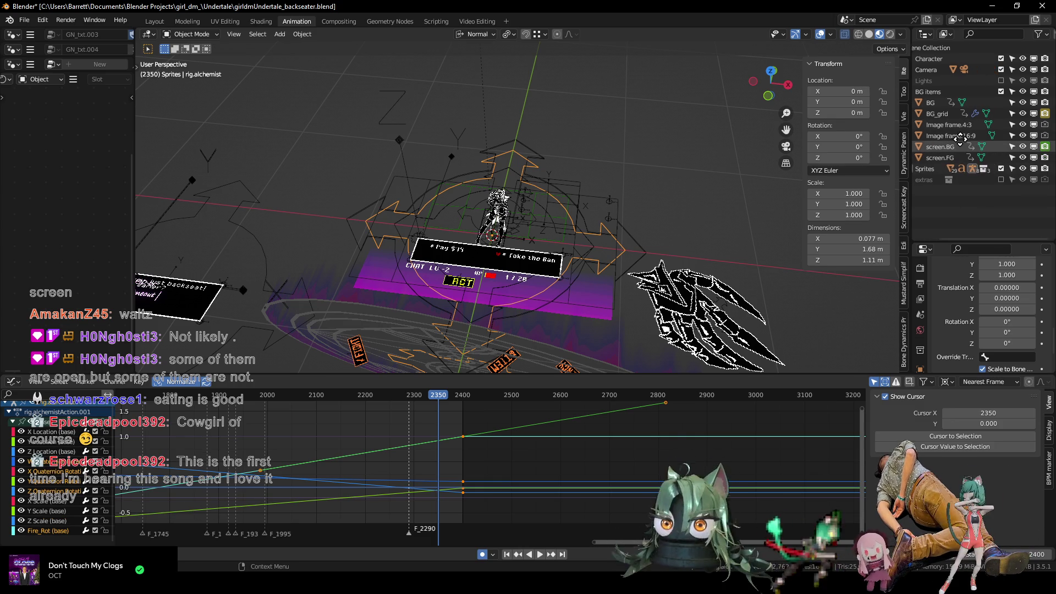
click(1045, 158)
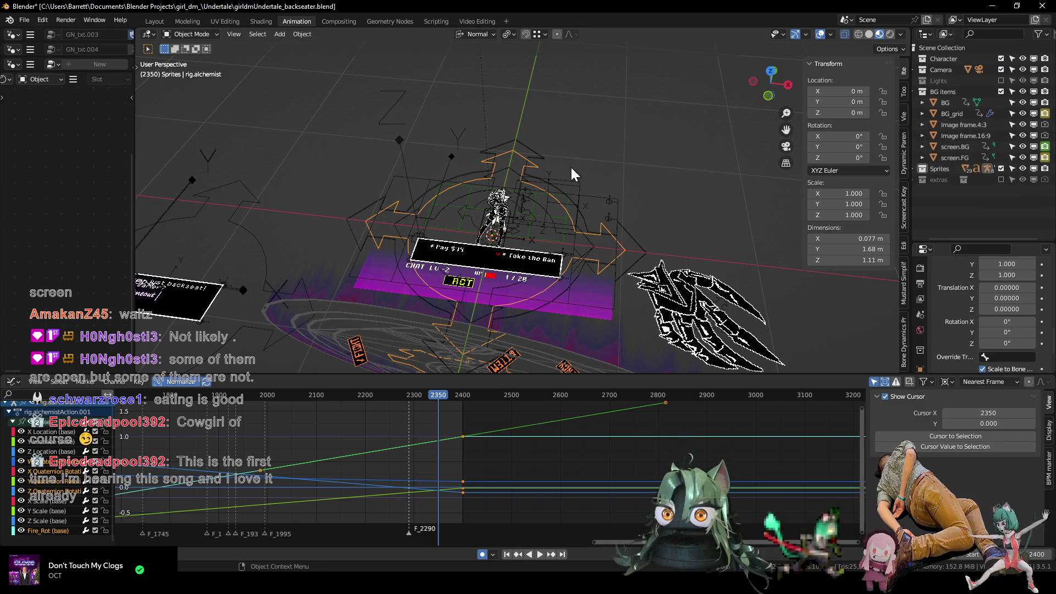
scroll(570, 166, down, 2)
scroll(569, 166, down, 2)
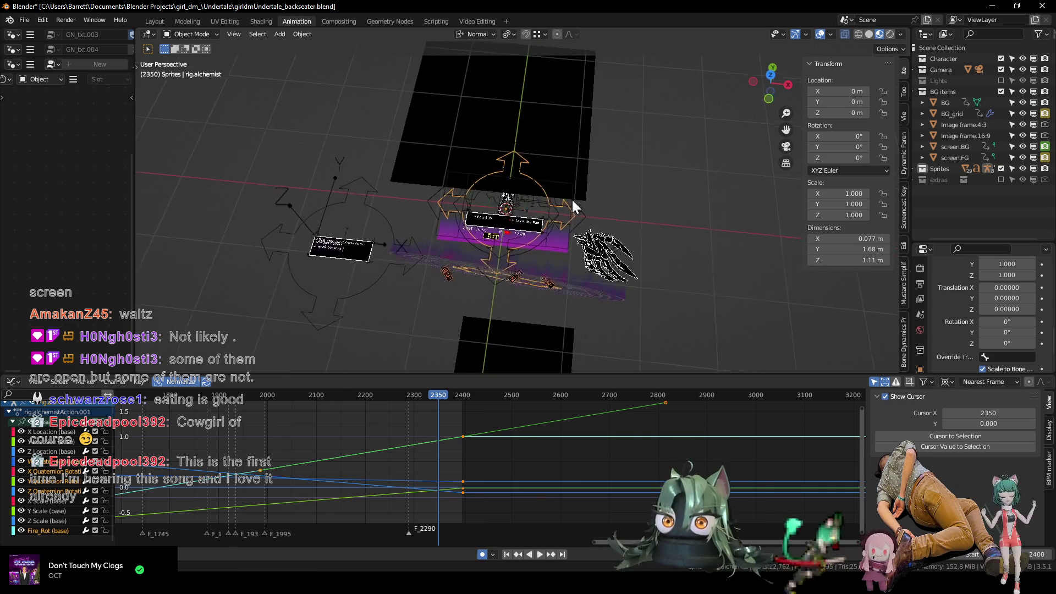
middle_drag(580, 202, 588, 209)
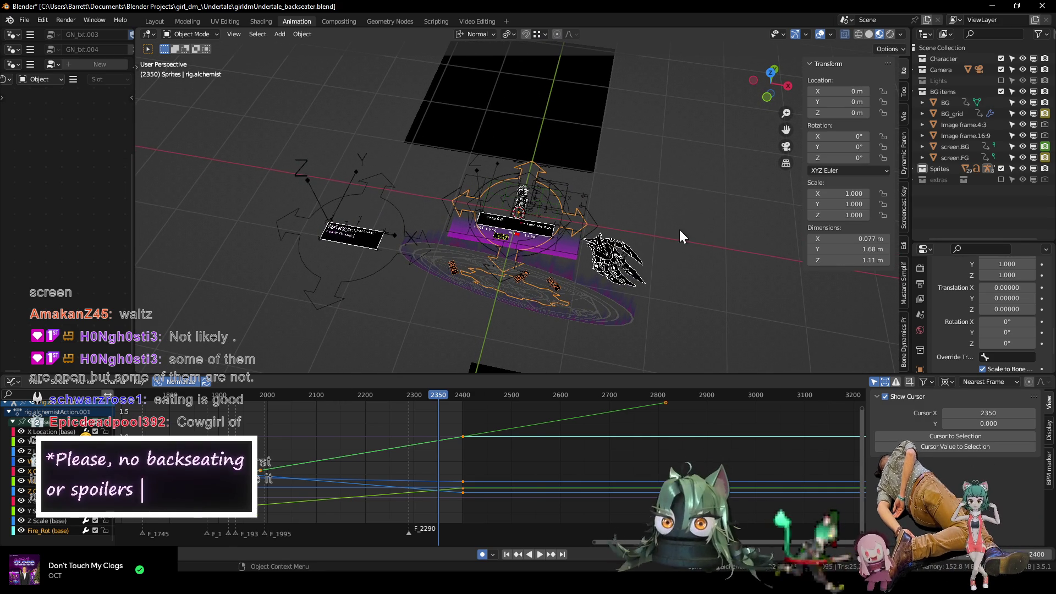
middle_drag(657, 231, 646, 215)
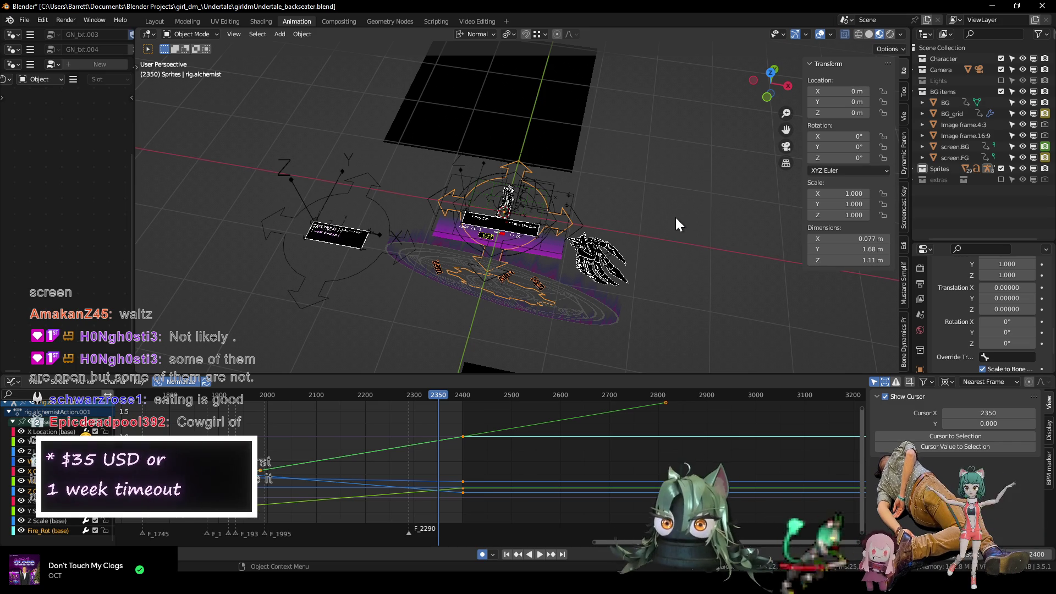
click(942, 103)
middle_drag(682, 203, 808, 171)
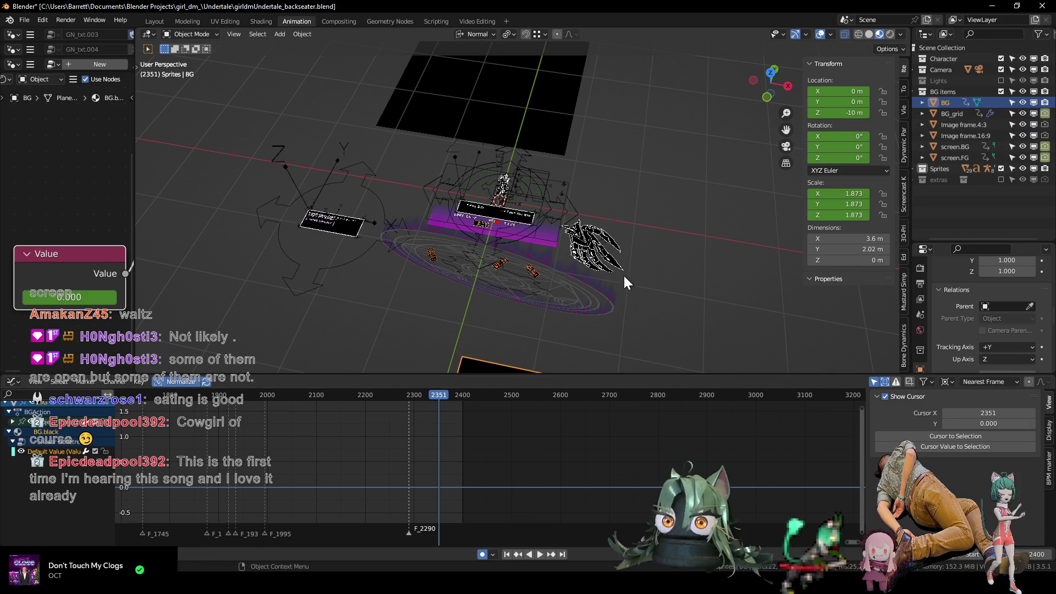
Enable rendering for GN_txt.HP and the UI sprites below it in the Sprites collection.
middle_drag(617, 280, 627, 249)
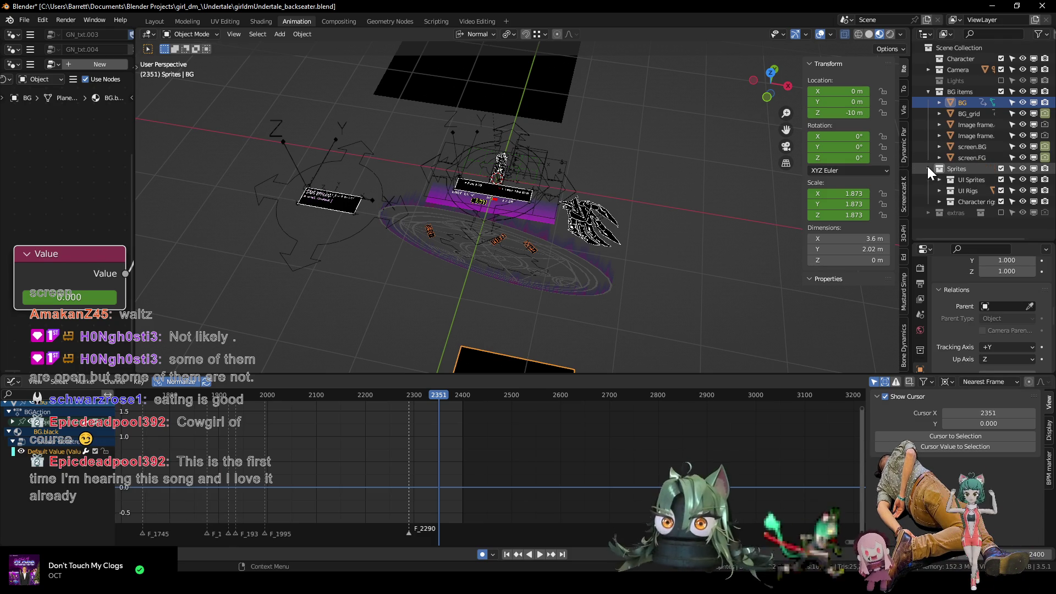
click(929, 169)
scroll(938, 177, down, 2)
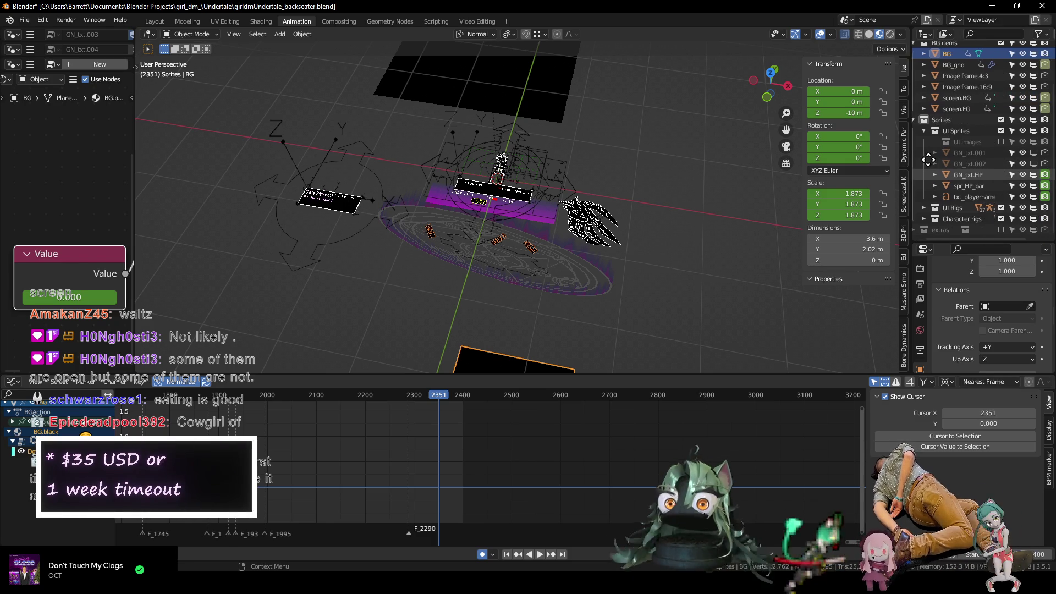
click(1044, 176)
click(930, 175)
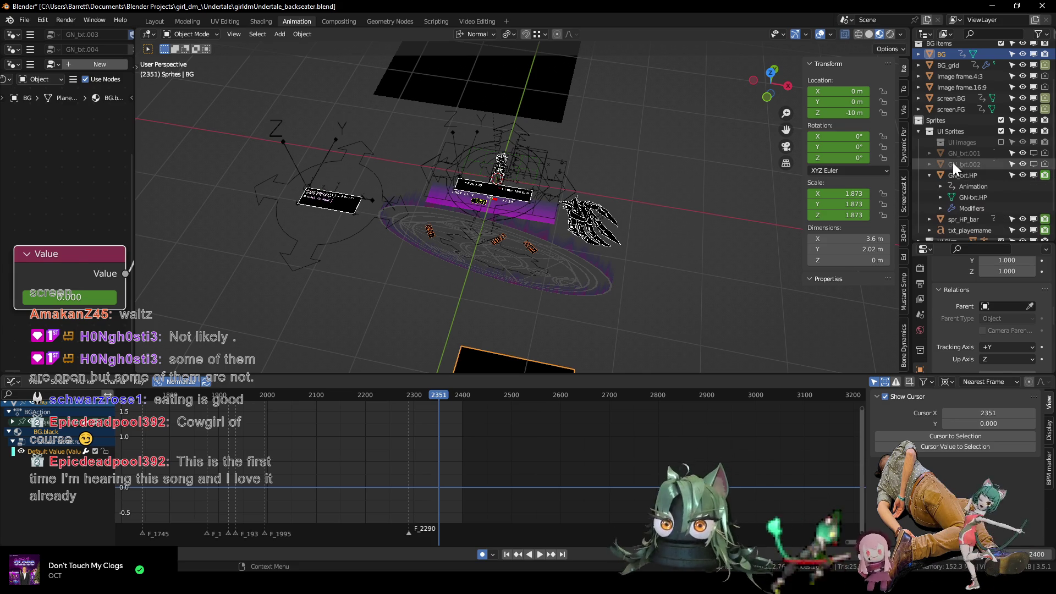
scroll(940, 149, down, 2)
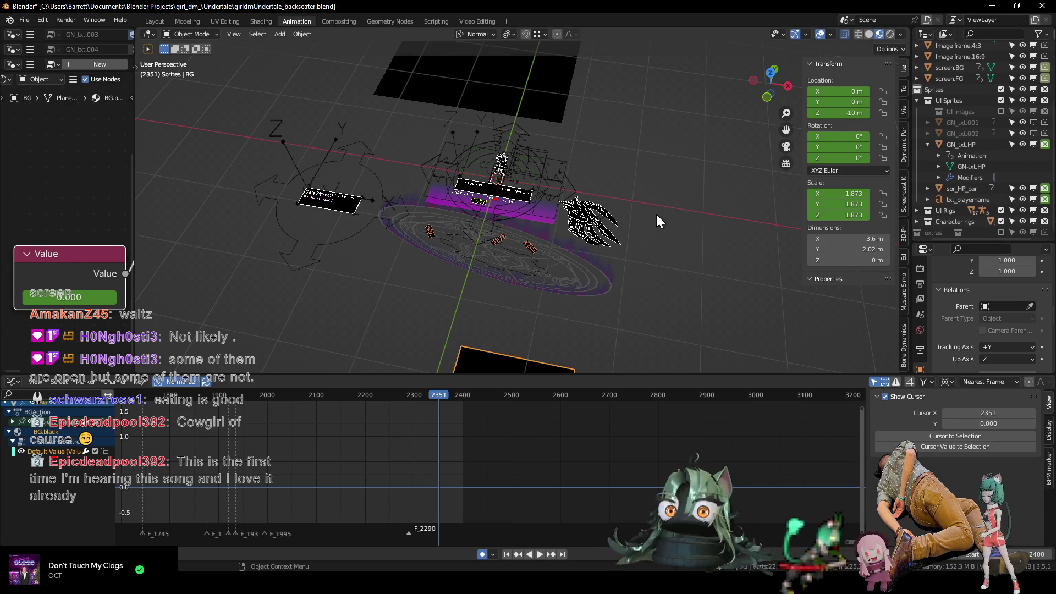
click(928, 144)
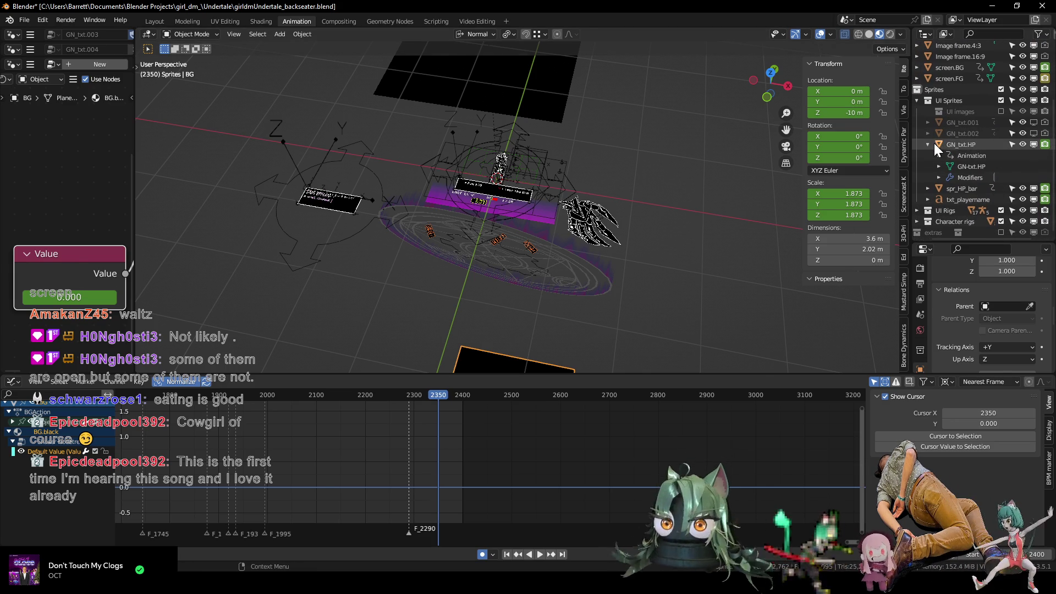
scroll(983, 157, up, 2)
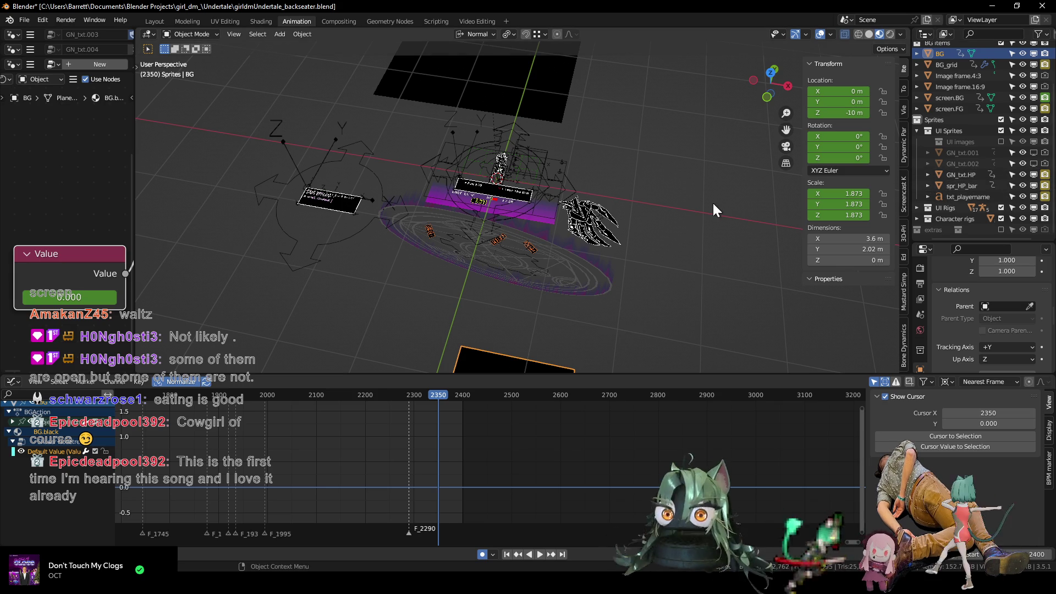
Expand the UI Rigs collection and settle the playhead back on frame 2350.
key(Right)
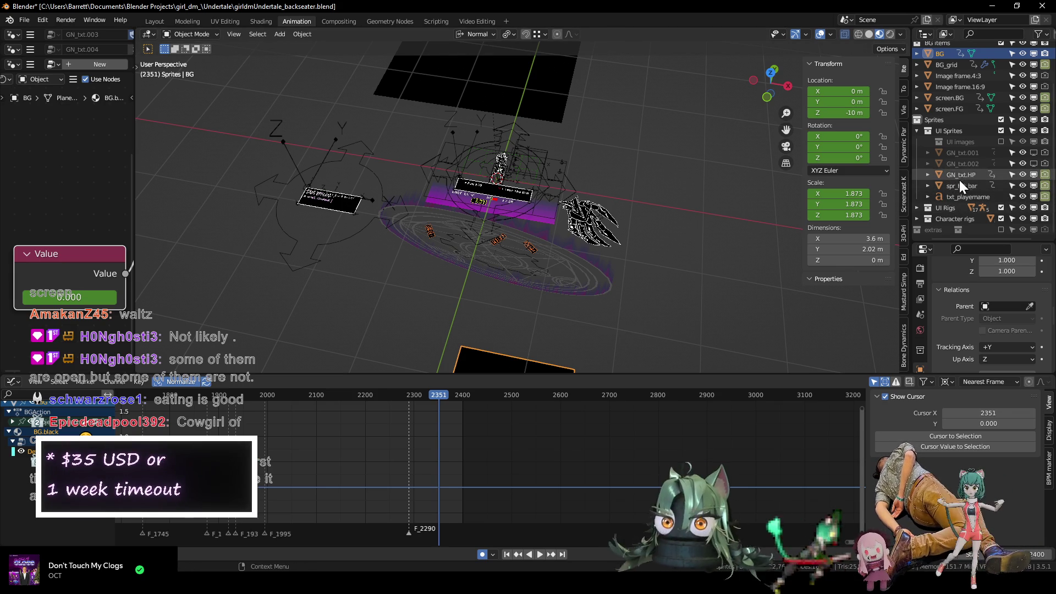
click(916, 207)
scroll(933, 186, down, 5)
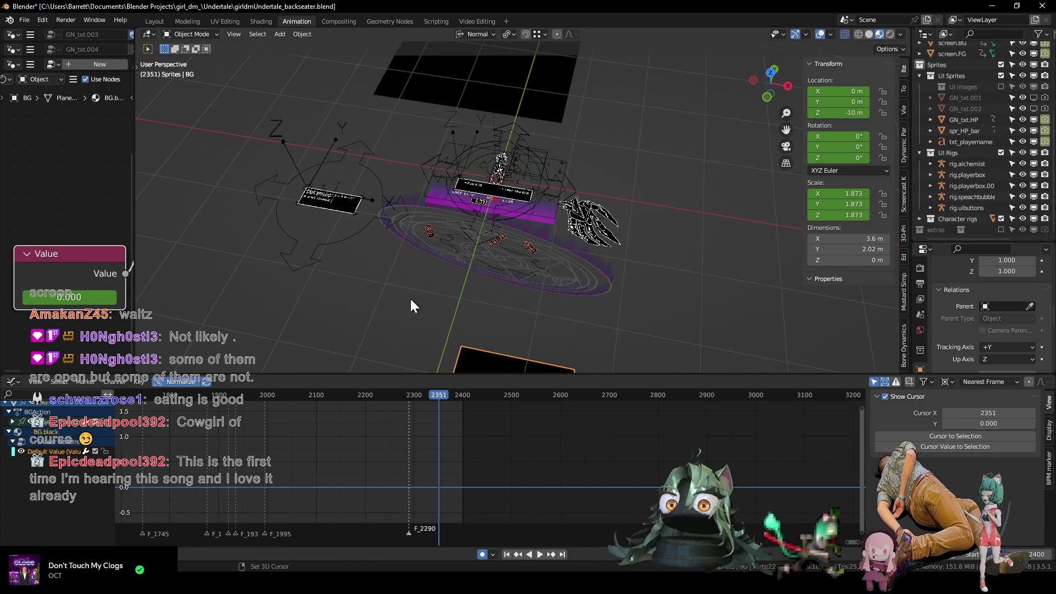
middle_drag(410, 296, 452, 281)
key(Left)
mouse_move(452, 281)
middle_down()
mouse_move(442, 184)
mouse_move(404, 177)
middle_up()
scroll(473, 201, up, 3)
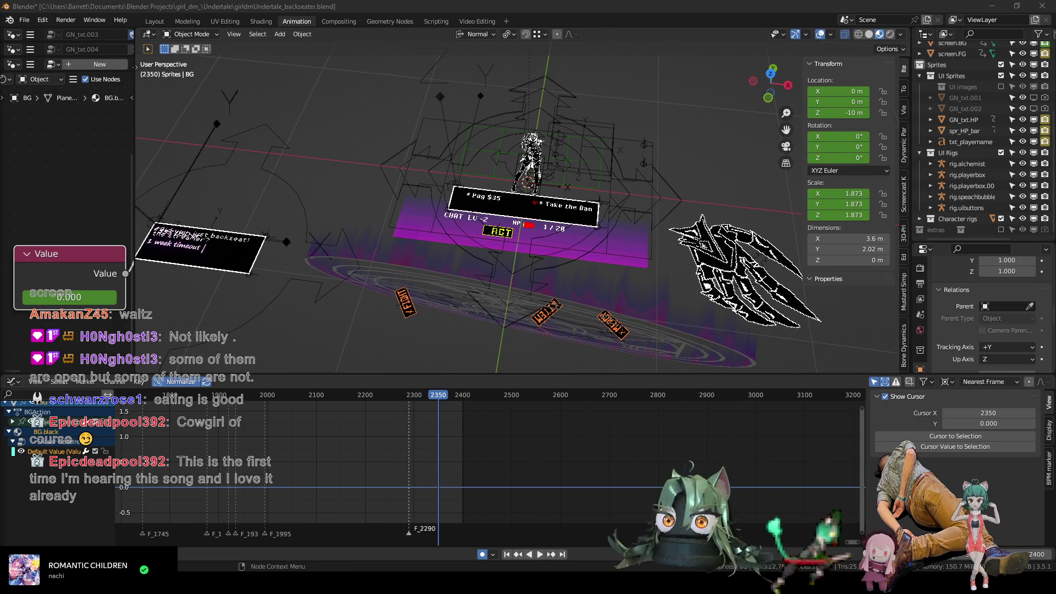
Select the alchemist, player box, speech bubble and UI button rigs together in the Outliner.
click(403, 148)
click(404, 169)
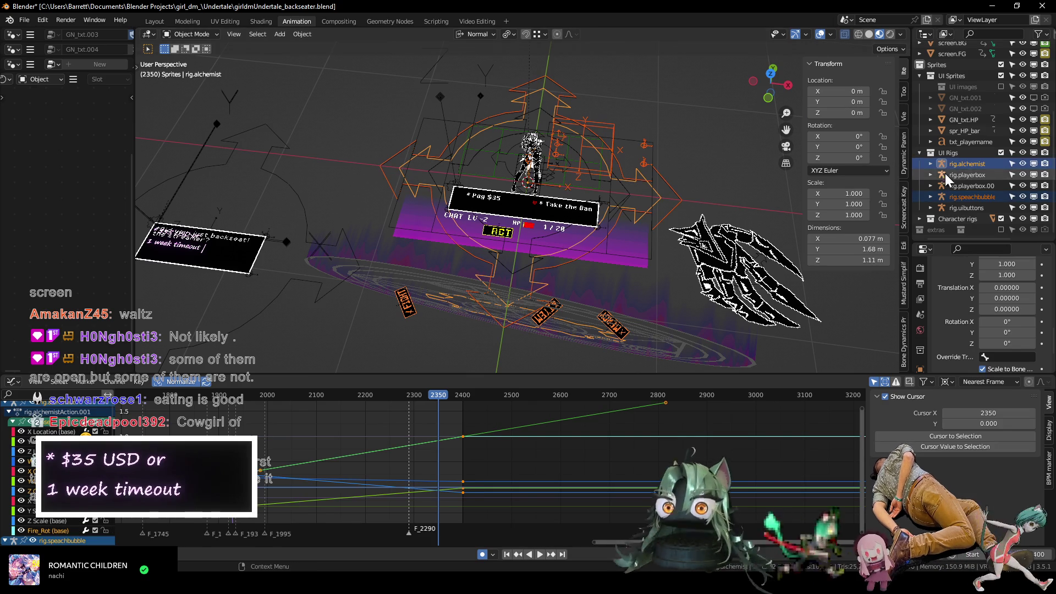
click(961, 164)
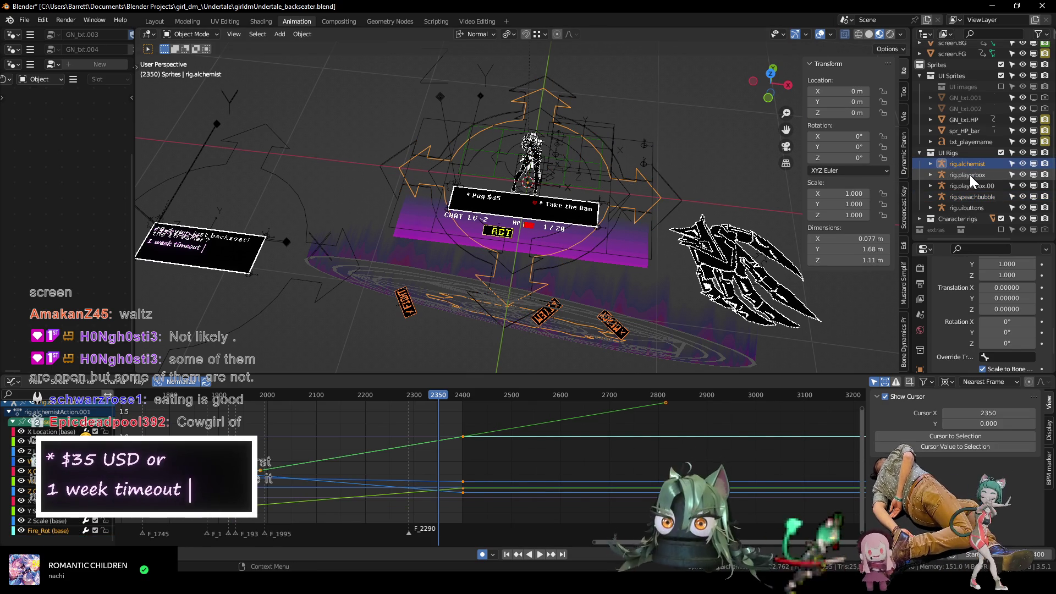
ctrl+click(969, 175)
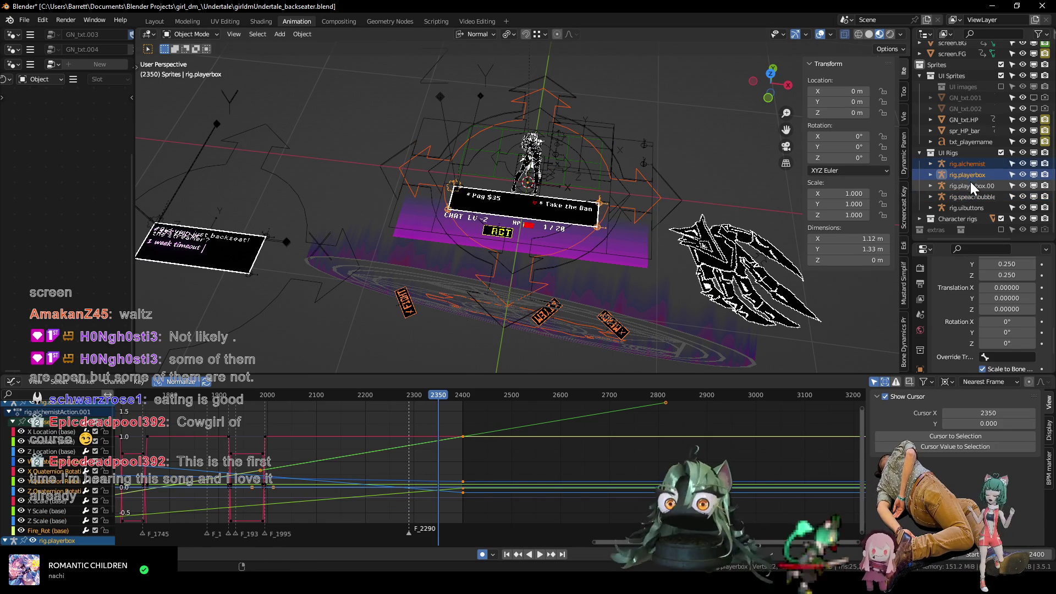
click(969, 186)
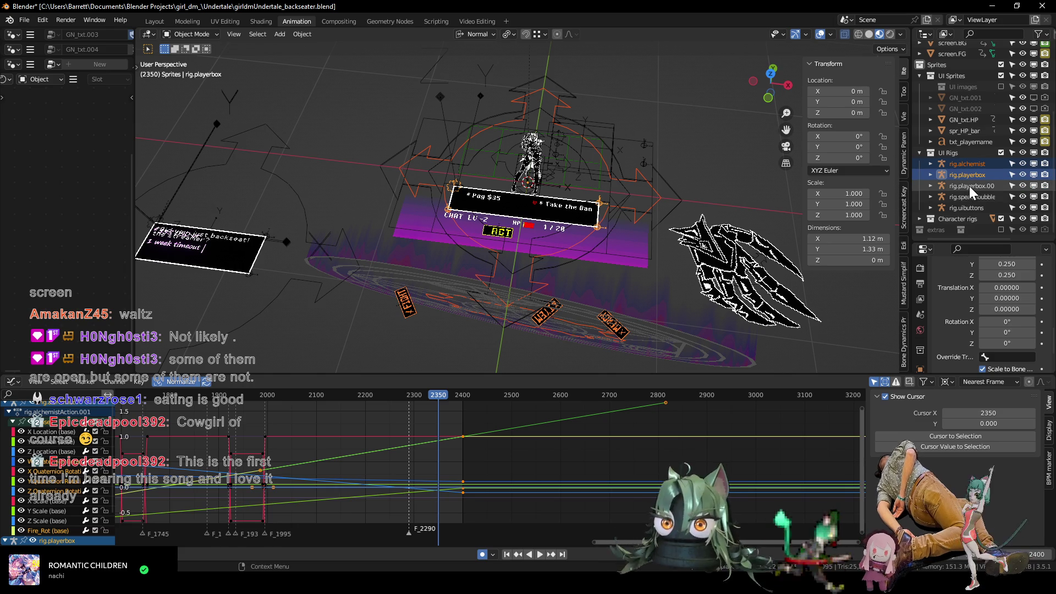
click(967, 165)
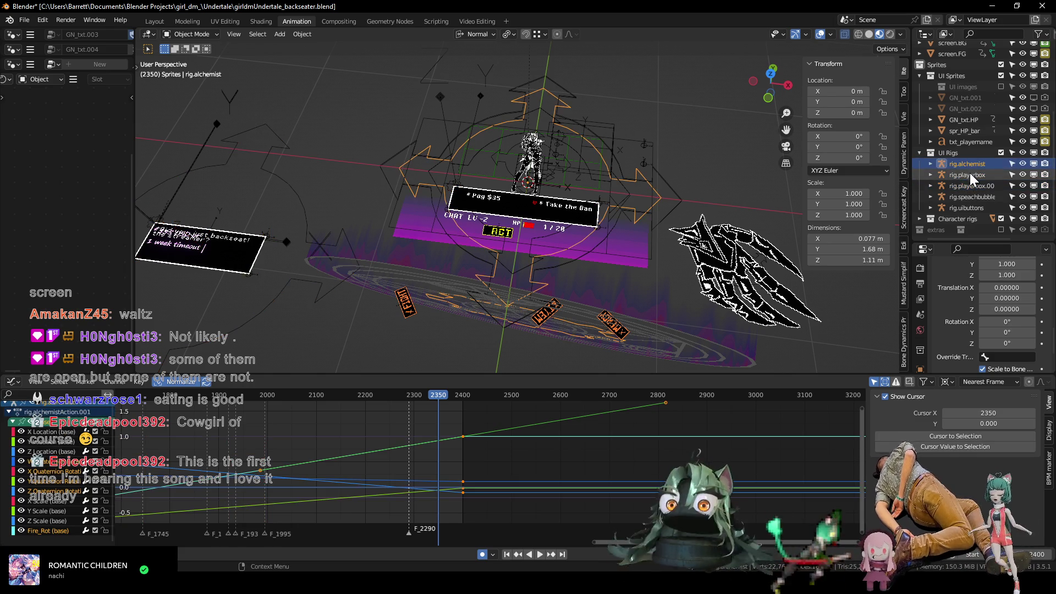
ctrl+click(972, 196)
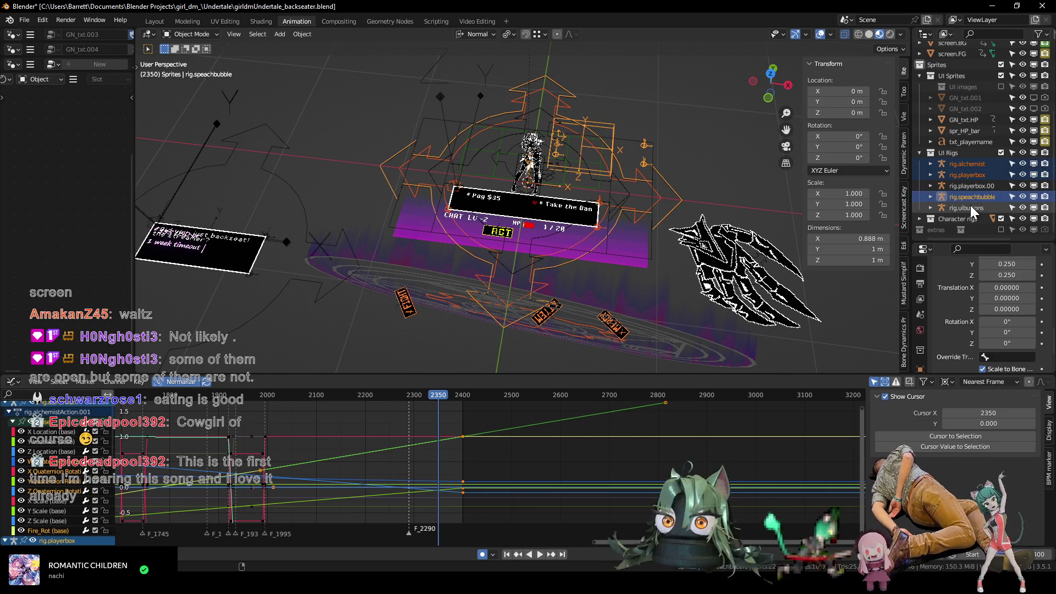
Add the dm and heart character rigs to the selection and enter Pose Mode for all of them.
click(921, 218)
scroll(933, 206, down, 2)
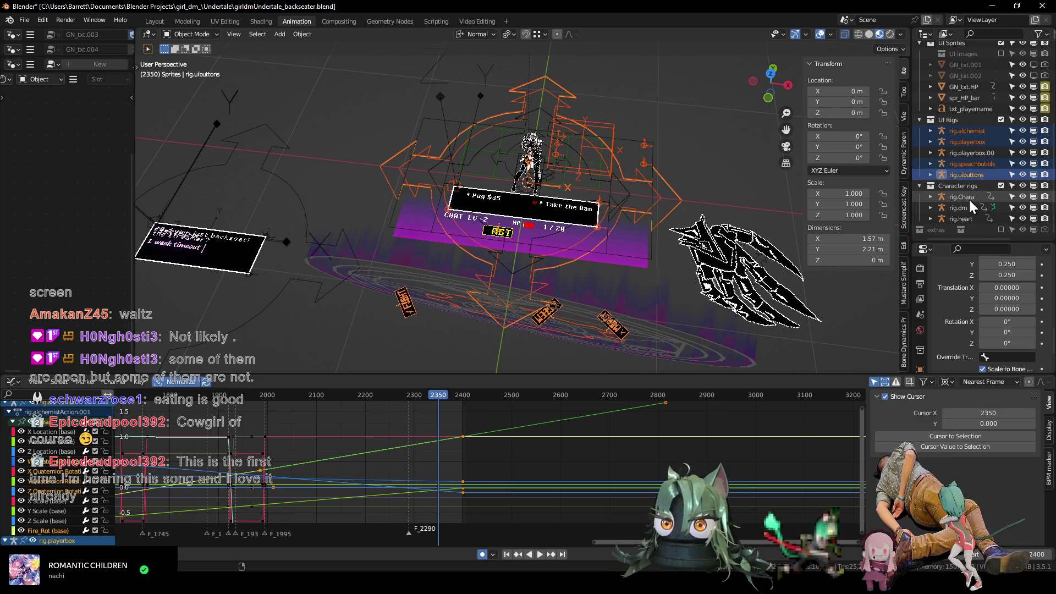
ctrl+click(960, 207)
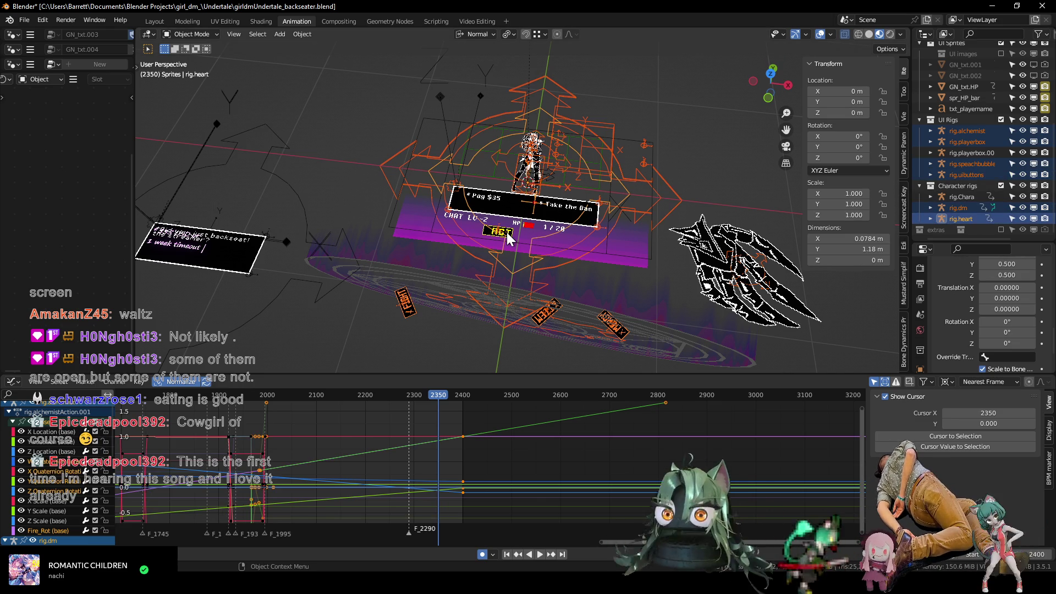
key(ctrl+Tab)
mouse_move(506, 241)
middle_down()
mouse_move(477, 240)
mouse_move(419, 190)
middle_up()
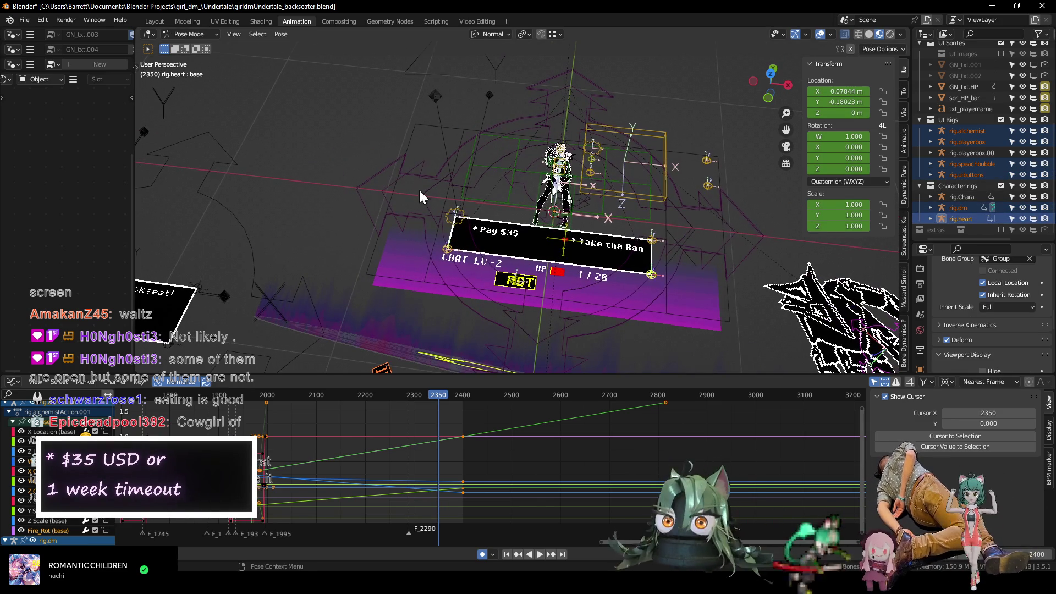
Key the whole speech bubble character at frame 2349 and step to 2350.
click(363, 181)
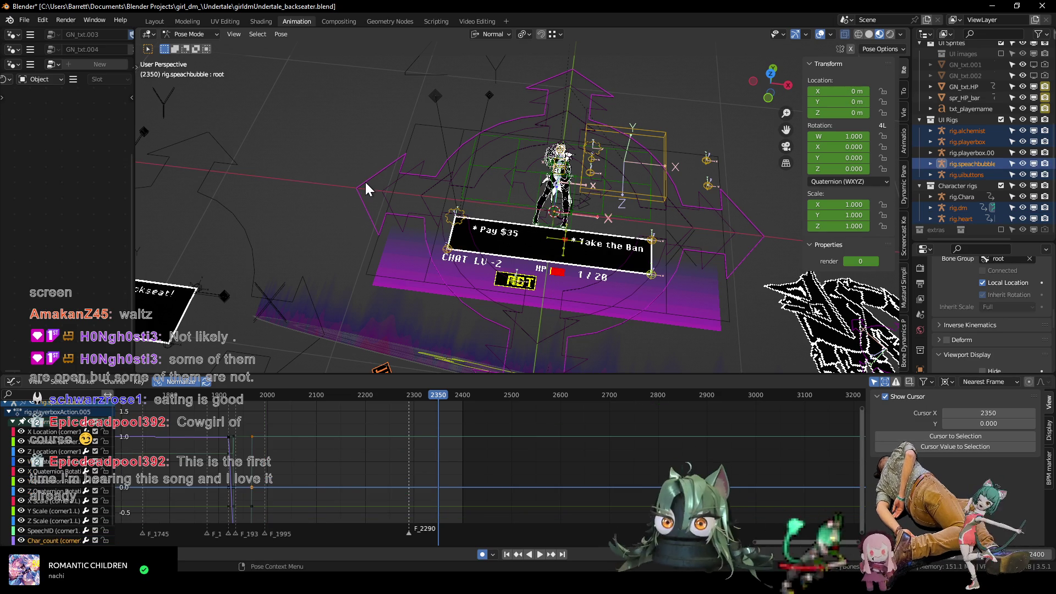
key(i)
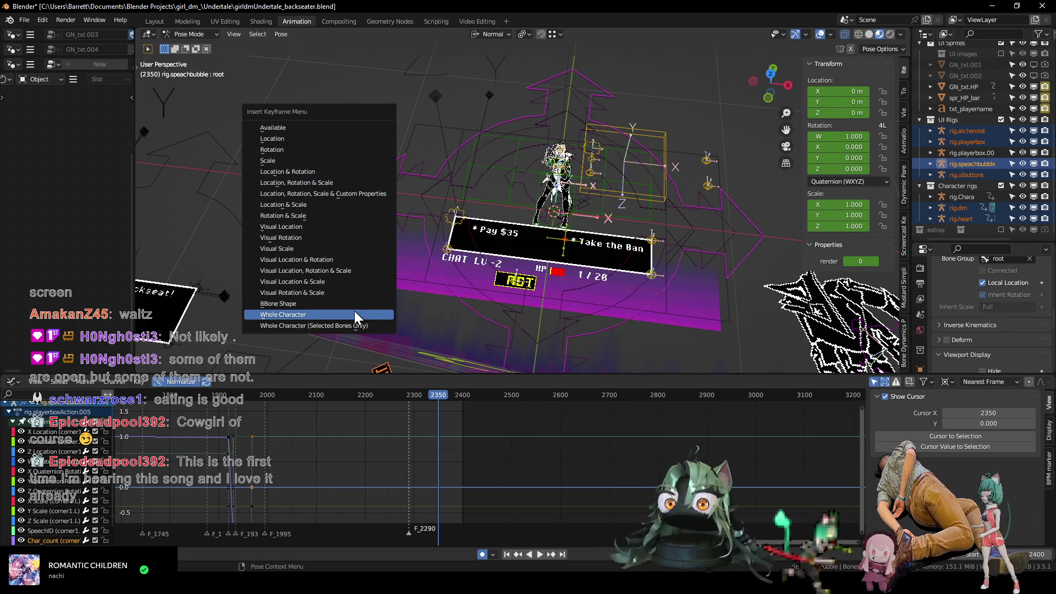
click(353, 314)
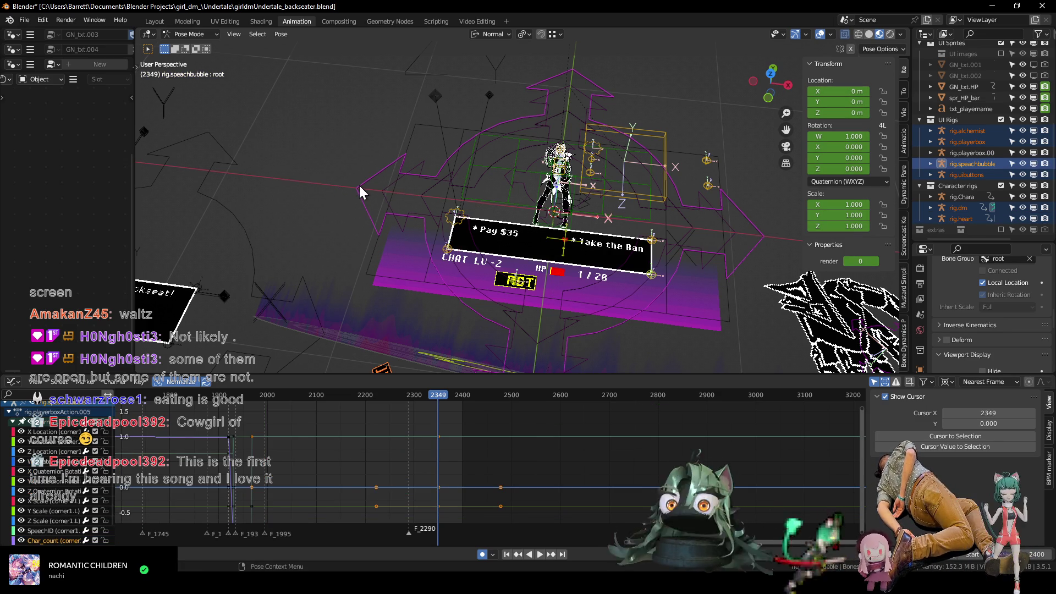
key(i)
click(349, 232)
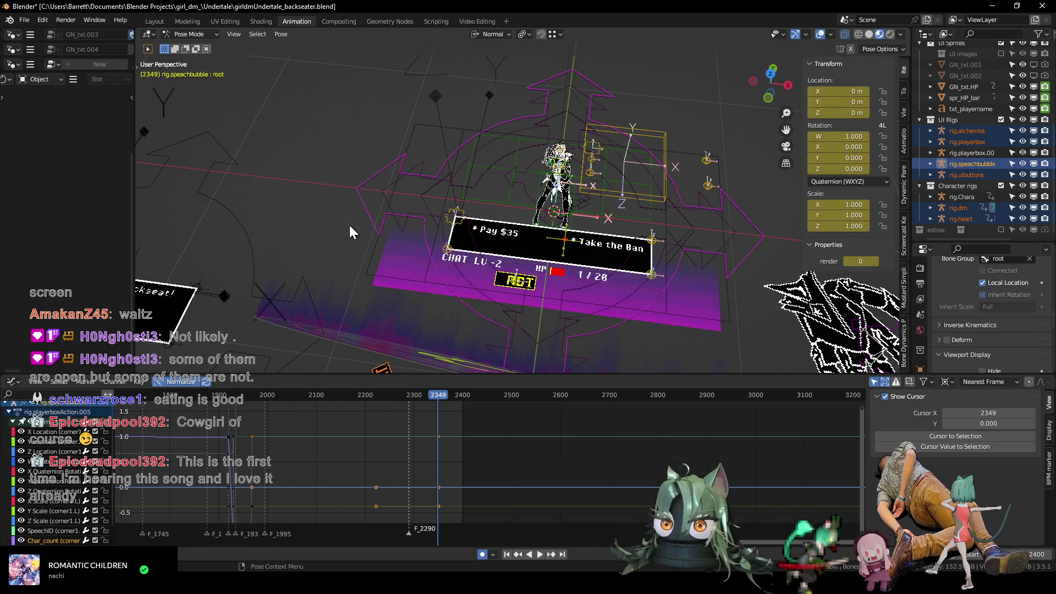
key(Right)
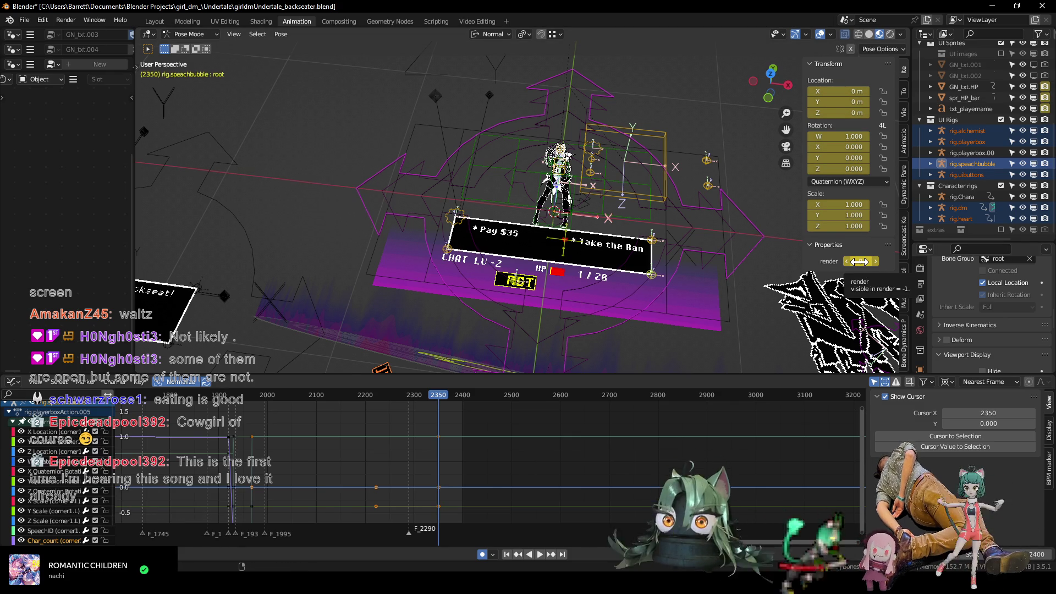
mouse_move(360, 145)
middle_down()
mouse_move(315, 145)
mouse_move(333, 153)
middle_up()
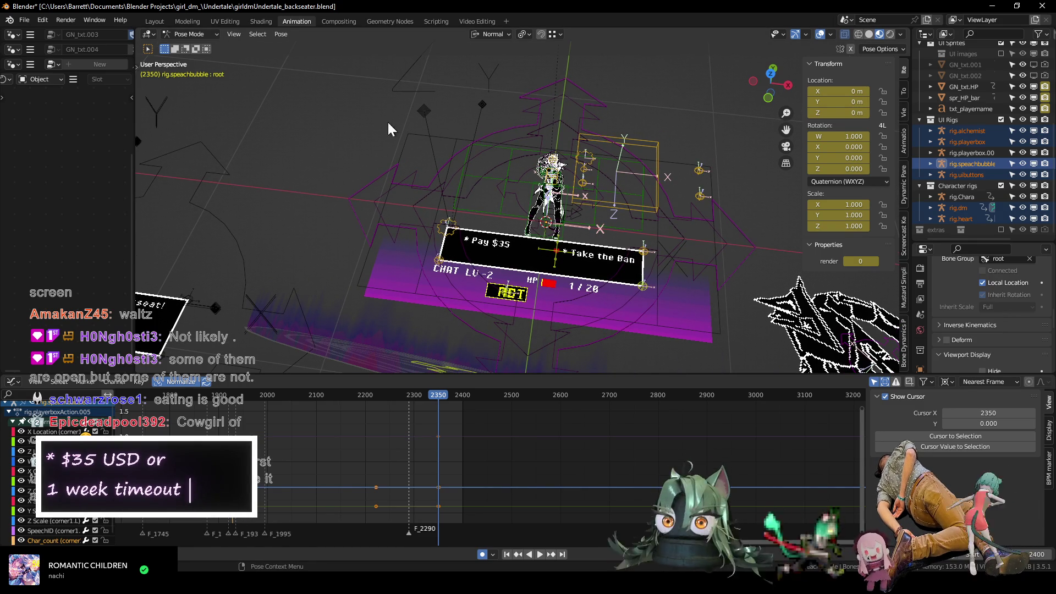
Key the whole player box rig at 2349 and 2350 with render set to 0 so the Pay $35 box vanishes.
alt+click(381, 174)
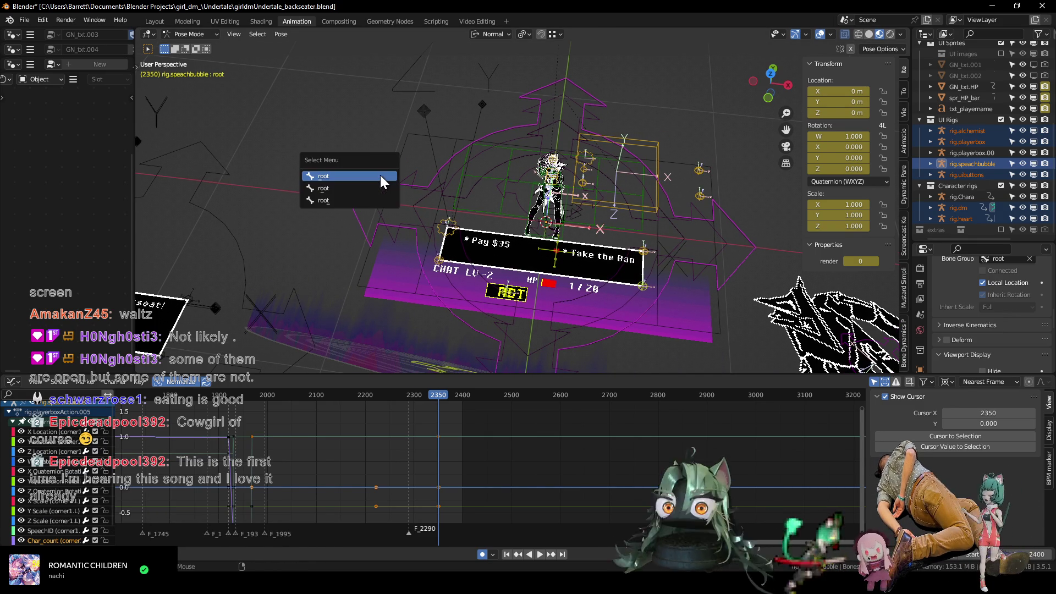
click(376, 188)
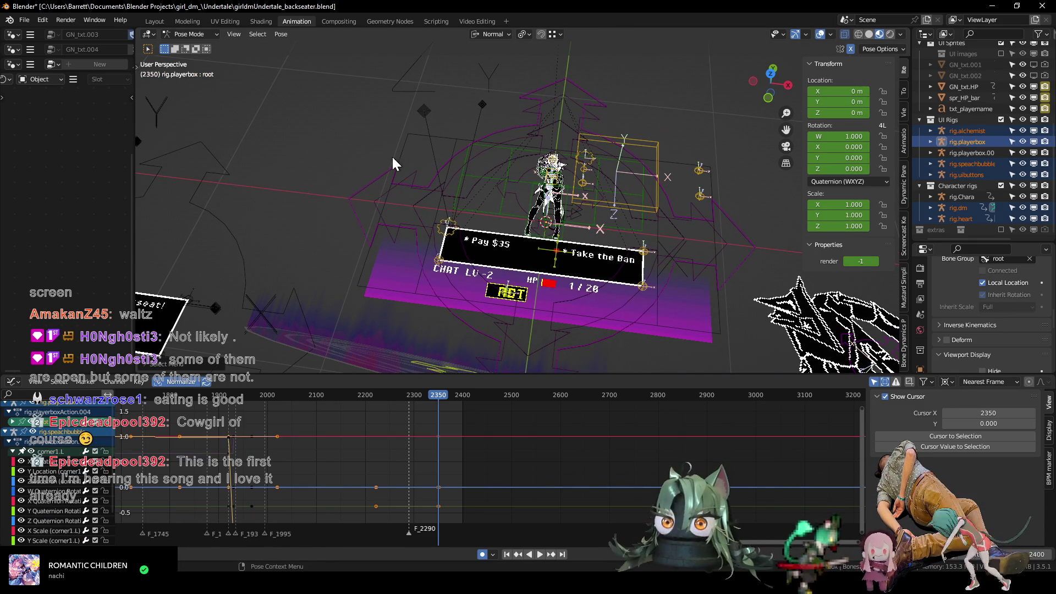
shift+middle_drag(405, 168, 391, 167)
key(Left)
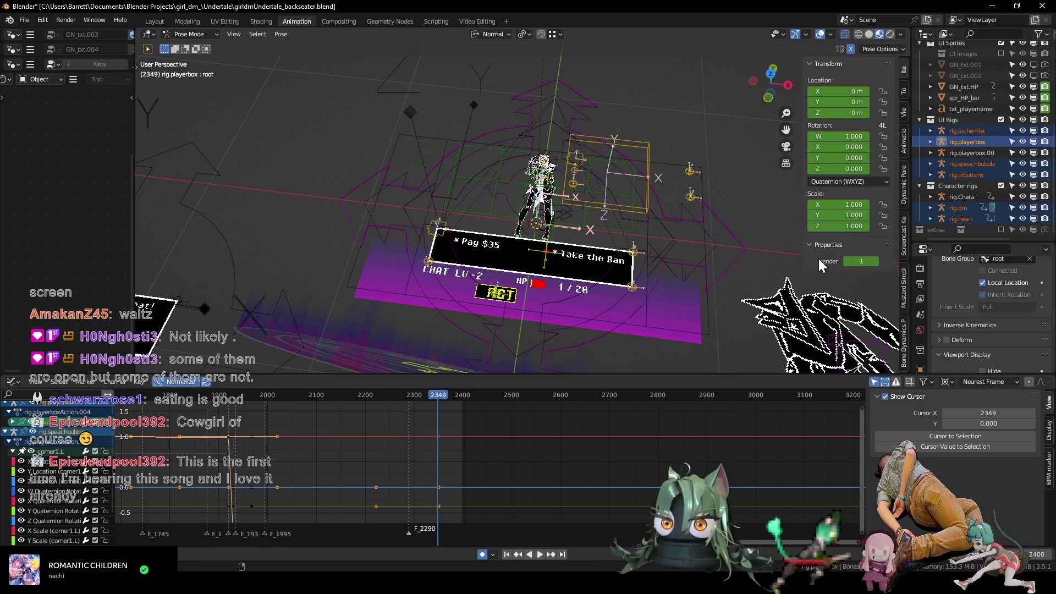
key(i)
click(647, 232)
key(Right)
key(i)
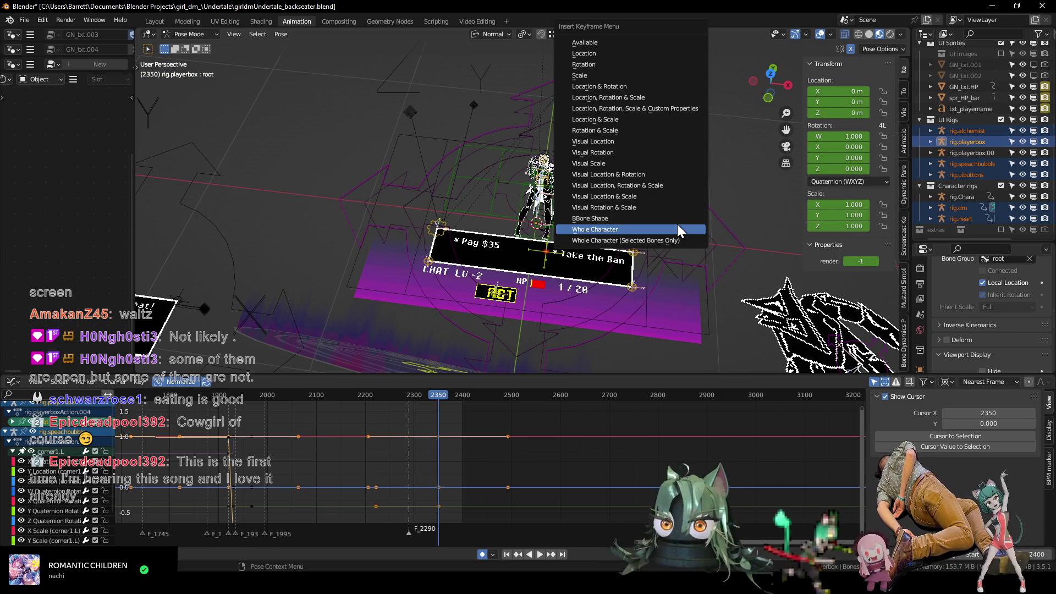
click(677, 224)
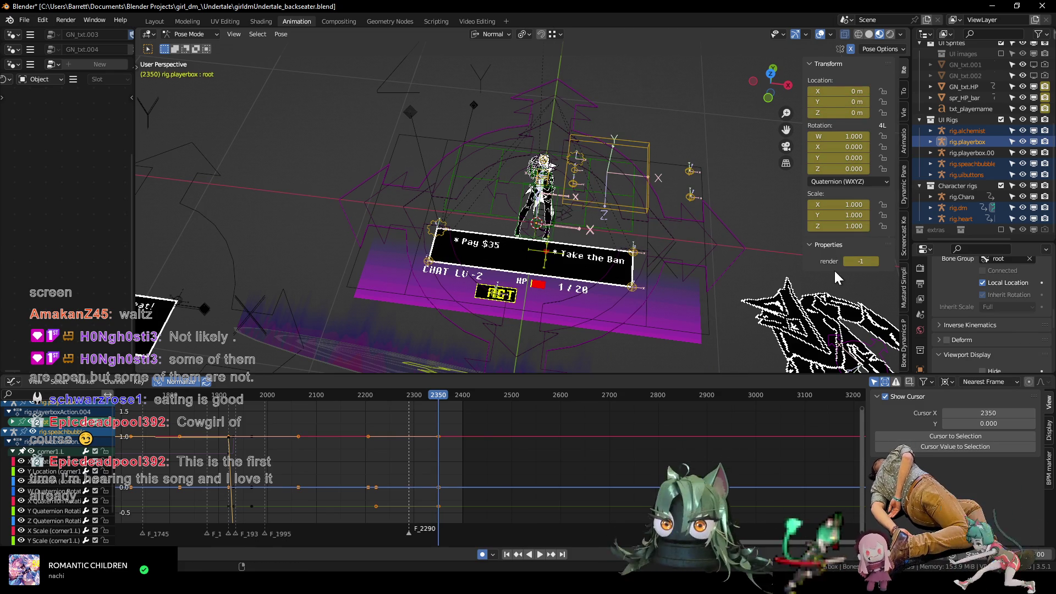
click(875, 261)
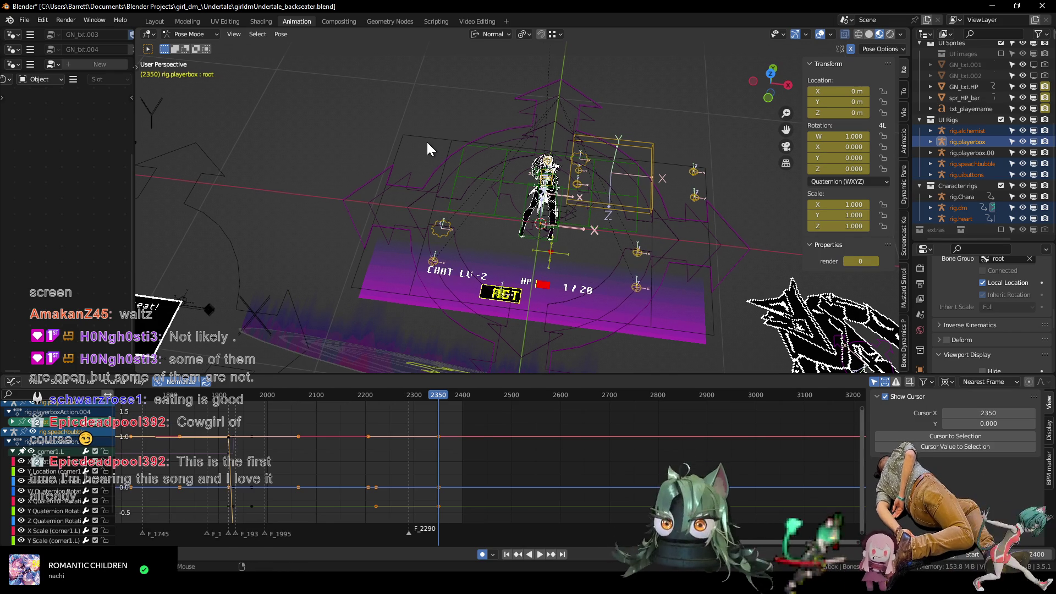
key(Left)
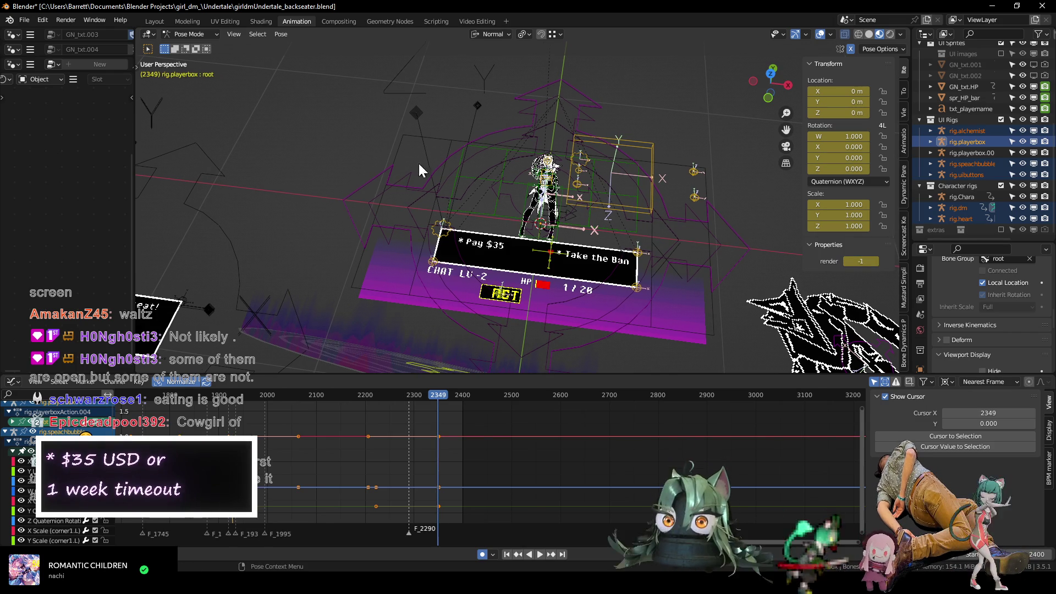
Key the whole heart rig at 2349 and 2350 with its render value at 0 from 2350.
click(417, 199)
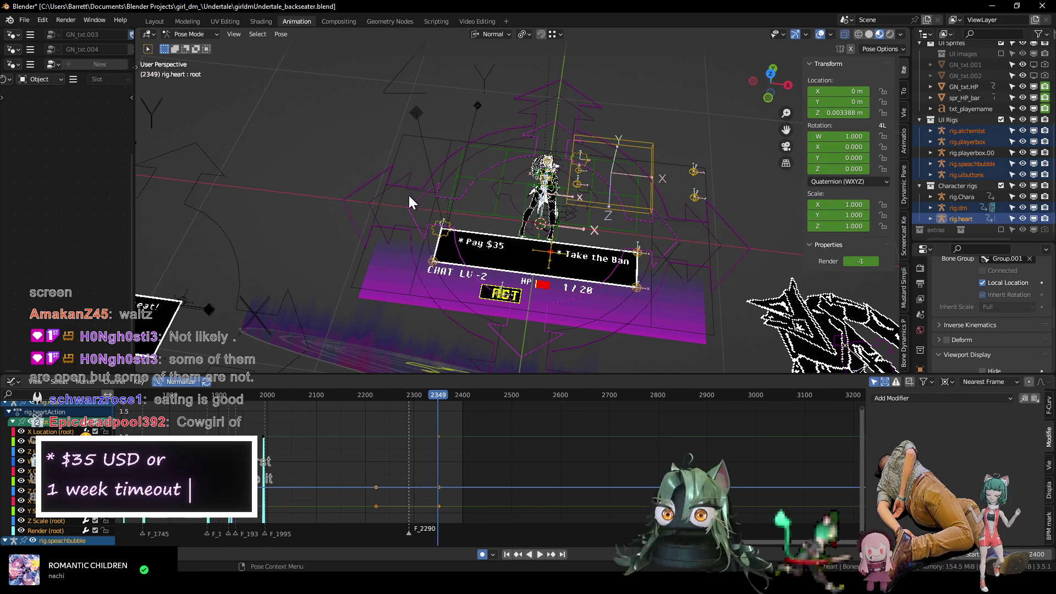
key(i)
click(668, 250)
key(Right)
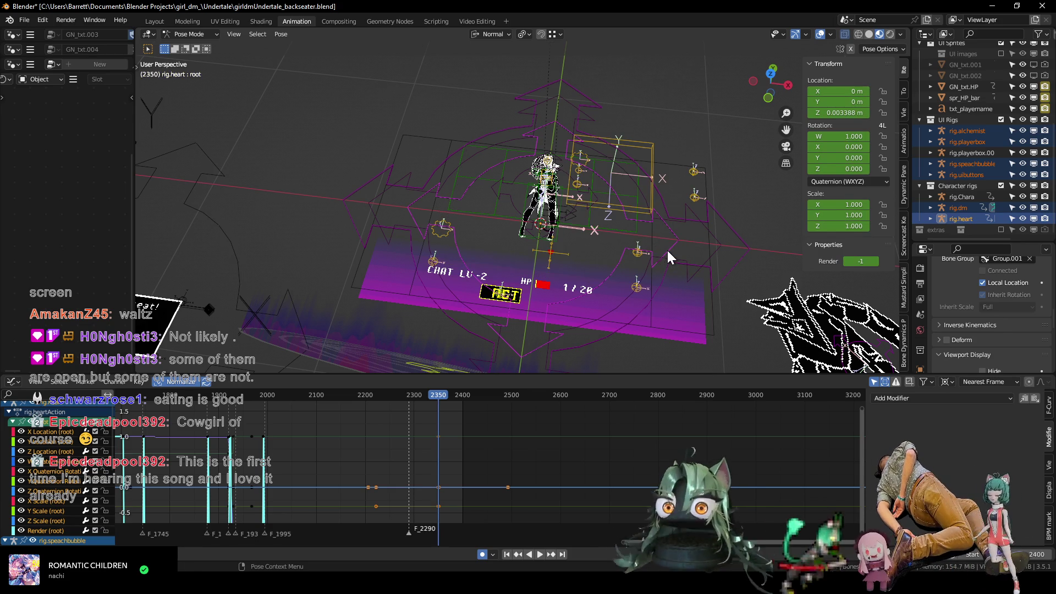
key(i)
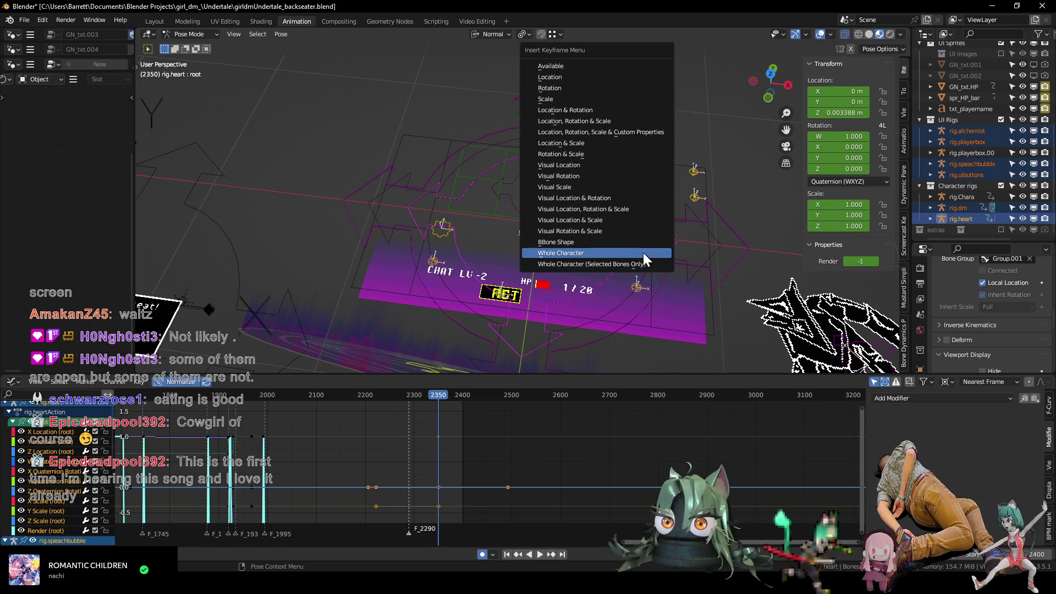
click(643, 252)
click(874, 262)
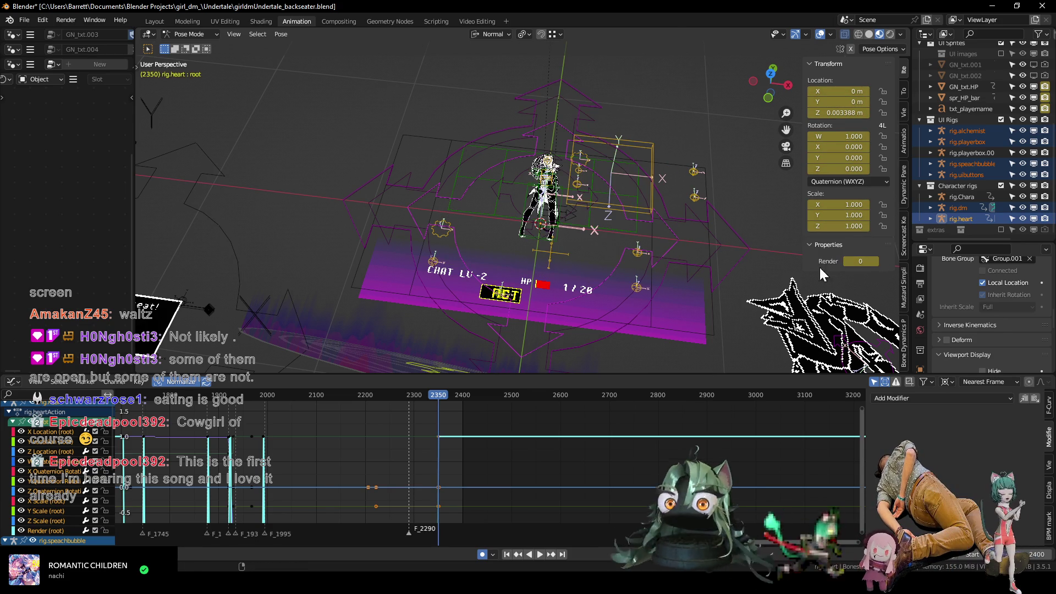
shift+middle_drag(461, 209, 483, 224)
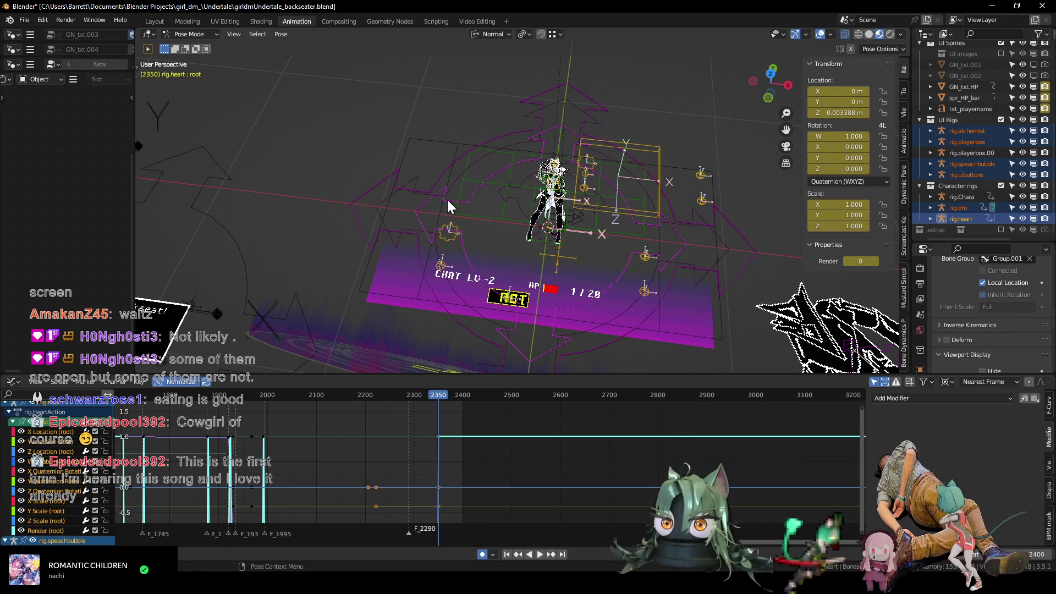
key(Left)
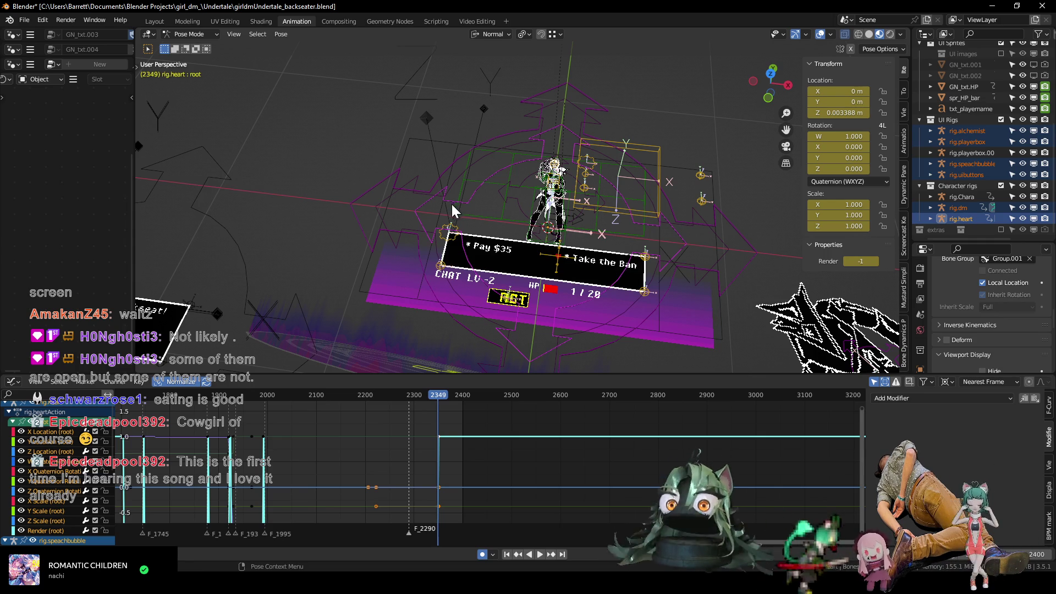
Key the whole UI buttons rig at 2349 and 2350 with render 0 so the ACT sign disappears.
click(510, 301)
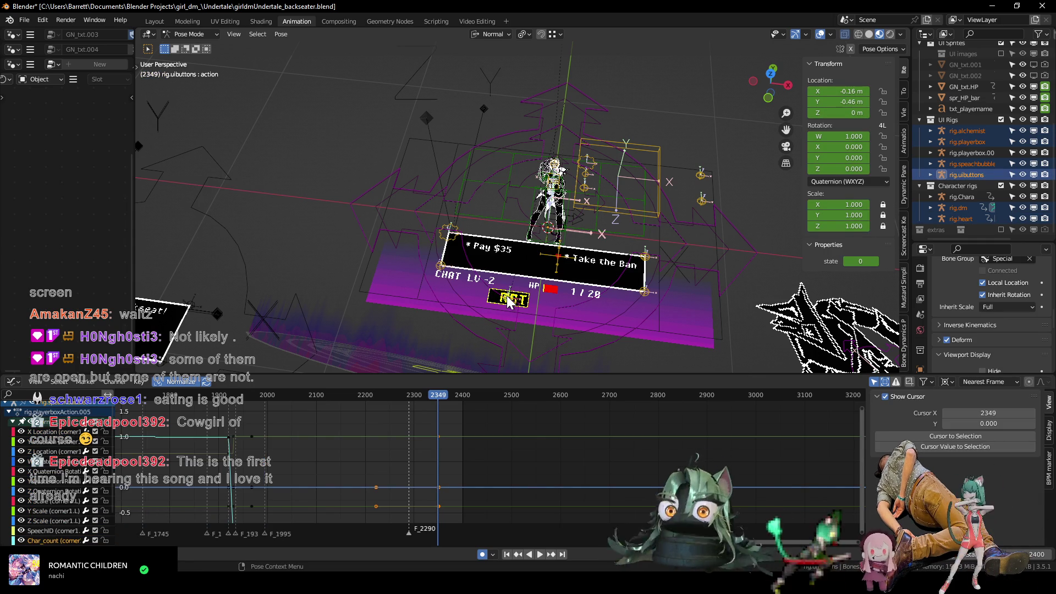
key(i)
click(509, 297)
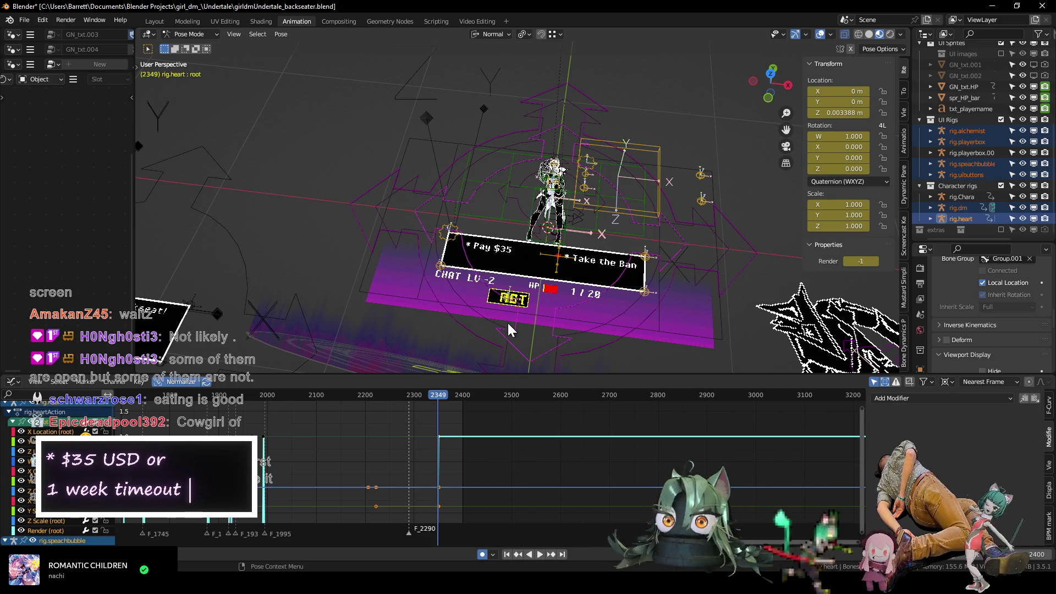
click(490, 318)
click(461, 323)
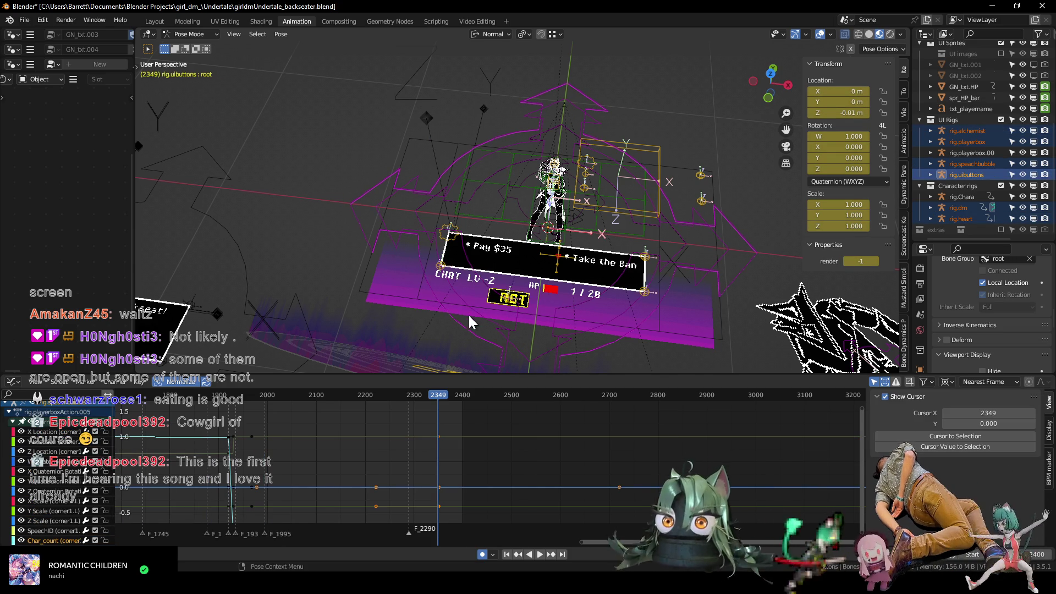
key(Right)
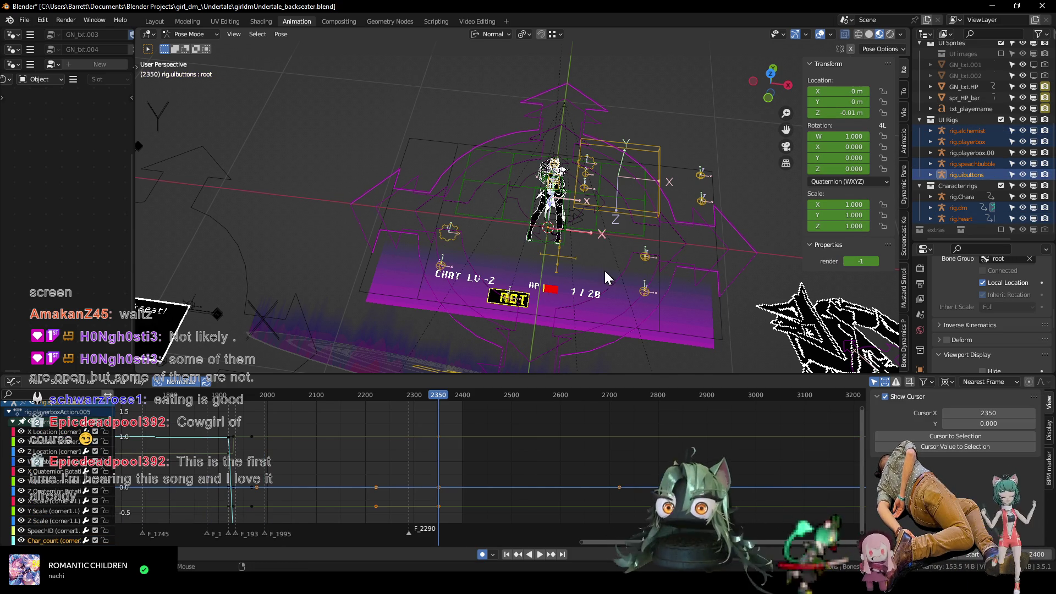
key(i)
click(700, 278)
click(874, 261)
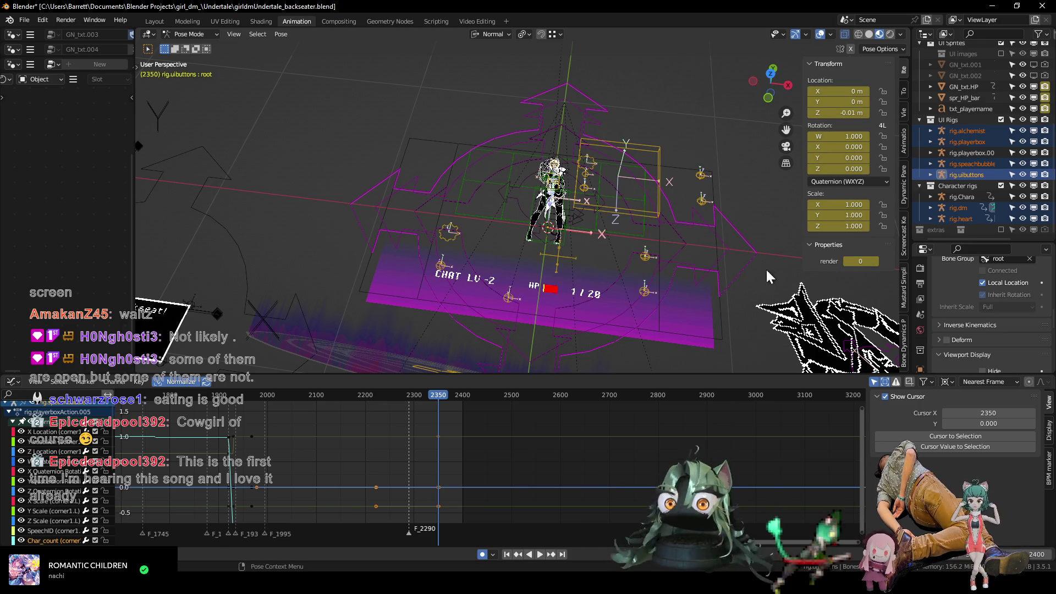
mouse_move(545, 250)
shift+middle_down()
mouse_move(495, 237)
mouse_move(506, 245)
shift+middle_up()
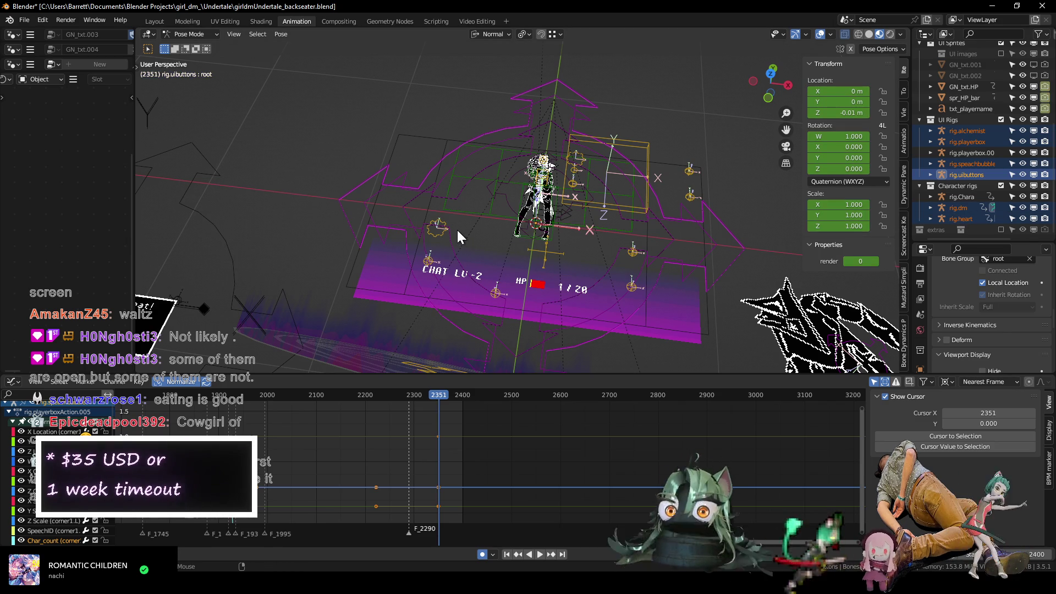
key(Left)
key(Right)
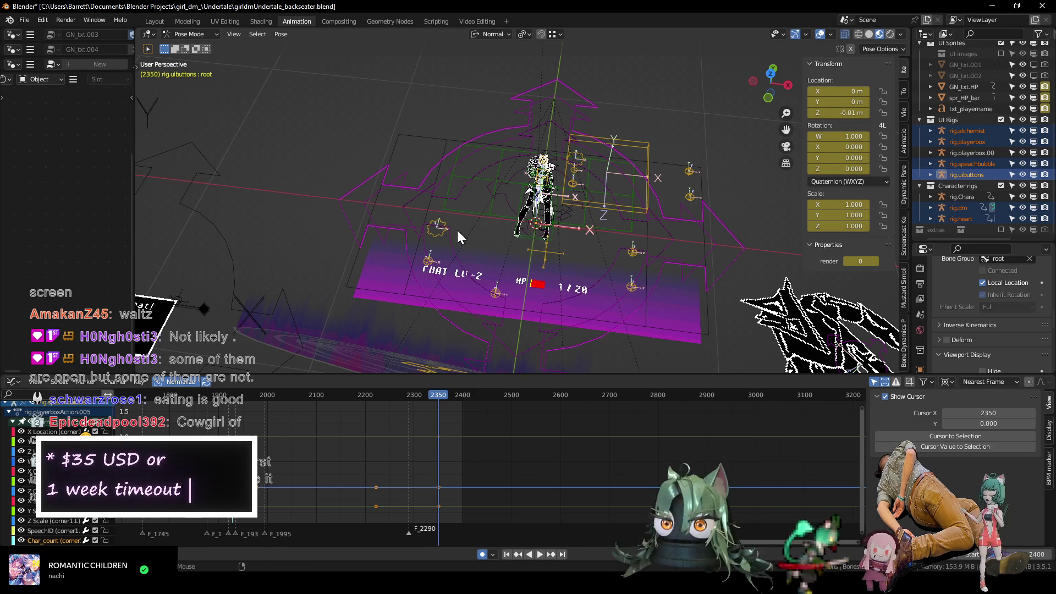
key(Left)
key(Right)
key(Left)
key(Right)
key(Left)
key(Right)
key(Left)
key(Right)
key(Left)
middle_drag(455, 234, 477, 228)
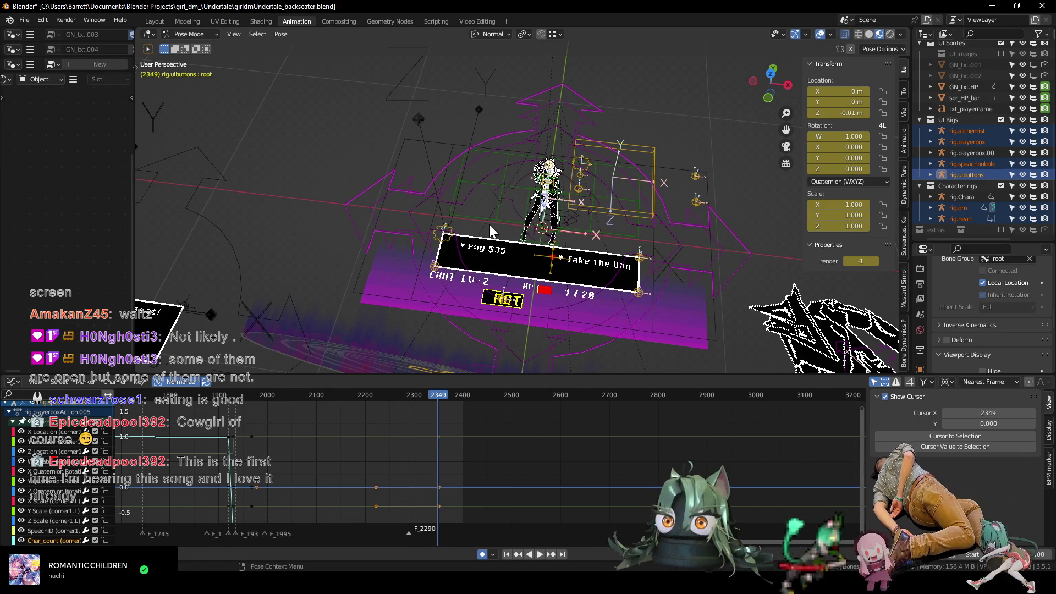
key(Right)
key(Left)
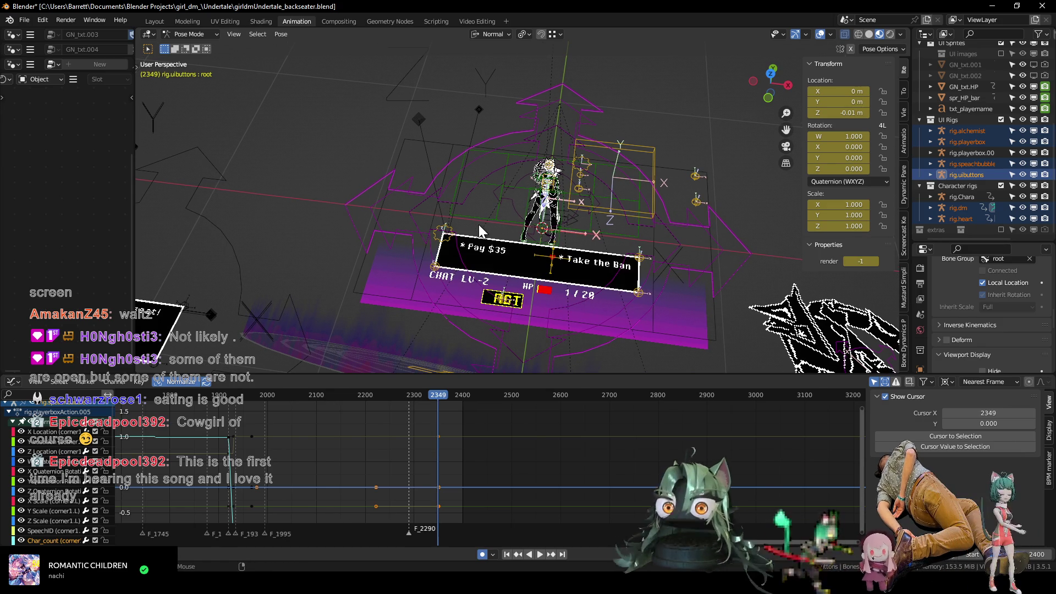
key(Right)
key(Left)
key(Right)
key(Left)
key(Right)
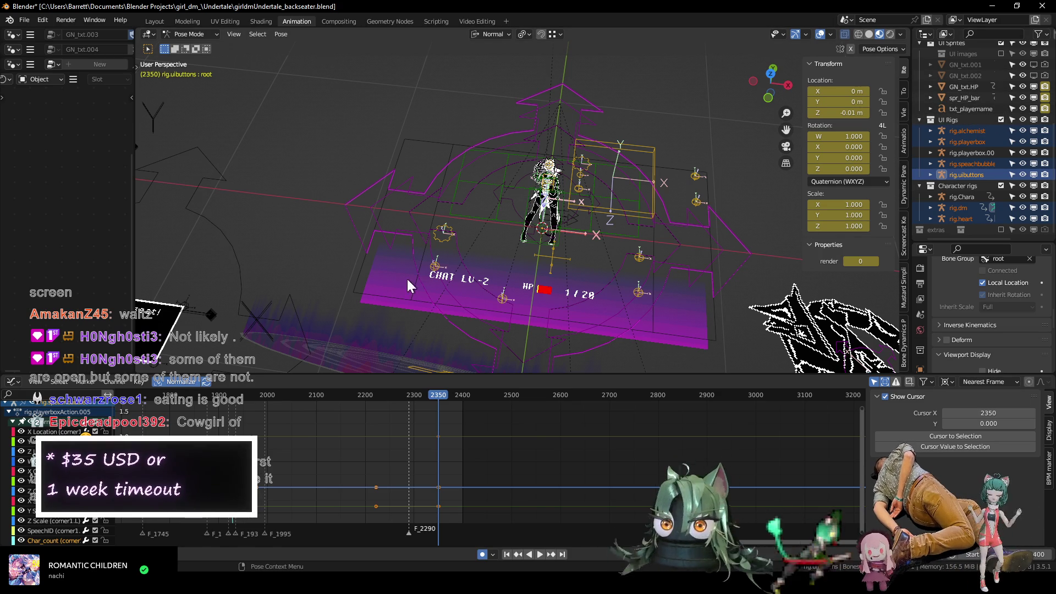
middle_drag(498, 261, 501, 244)
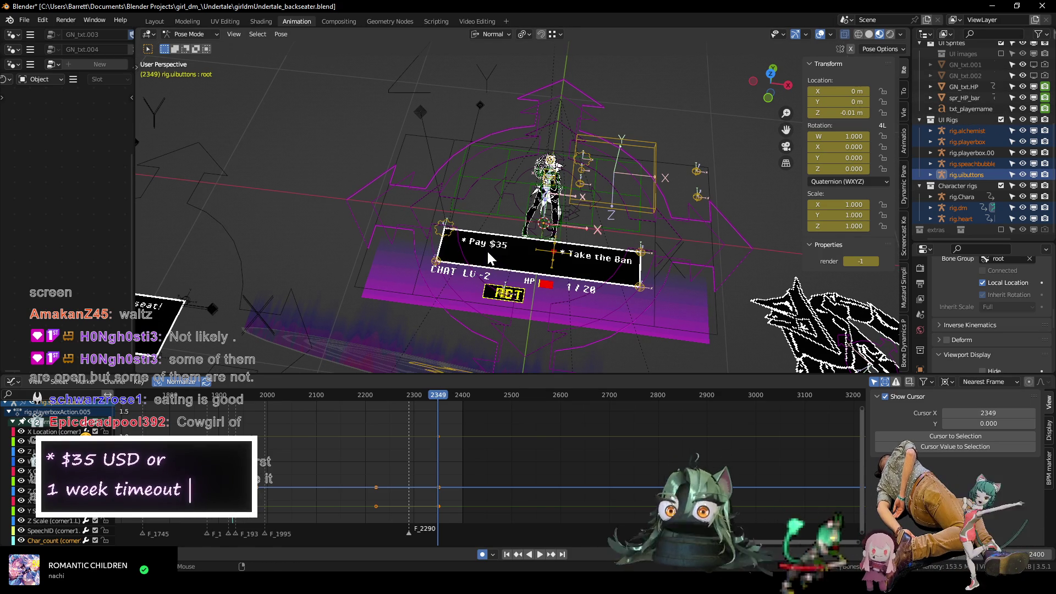
click(511, 196)
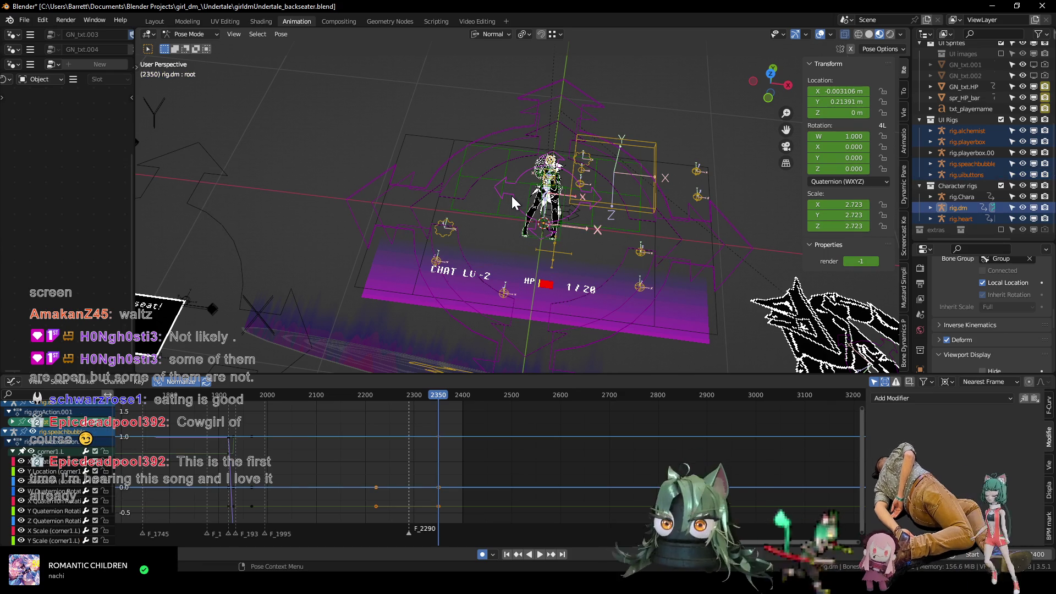
Key the whole dm character at 2349, set its render to 0 at 2350, and check through the camera.
key(Left)
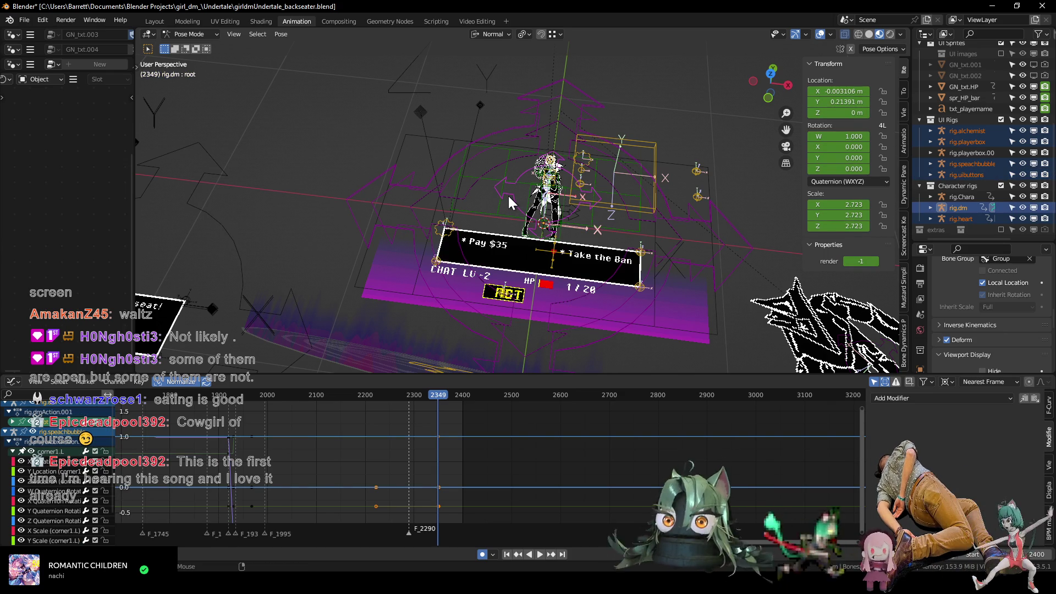
key(i)
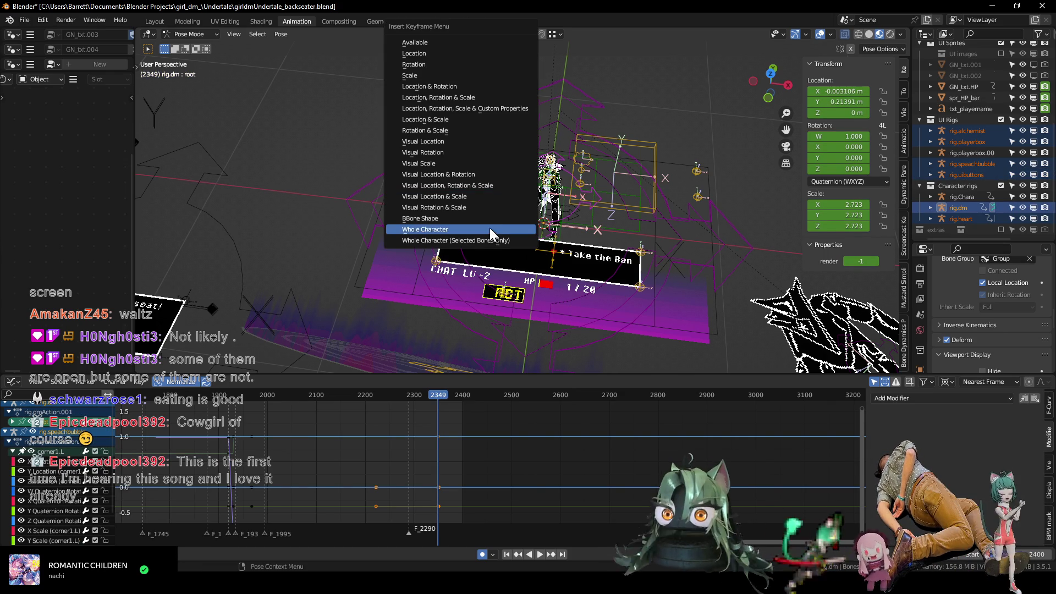
click(488, 227)
key(Right)
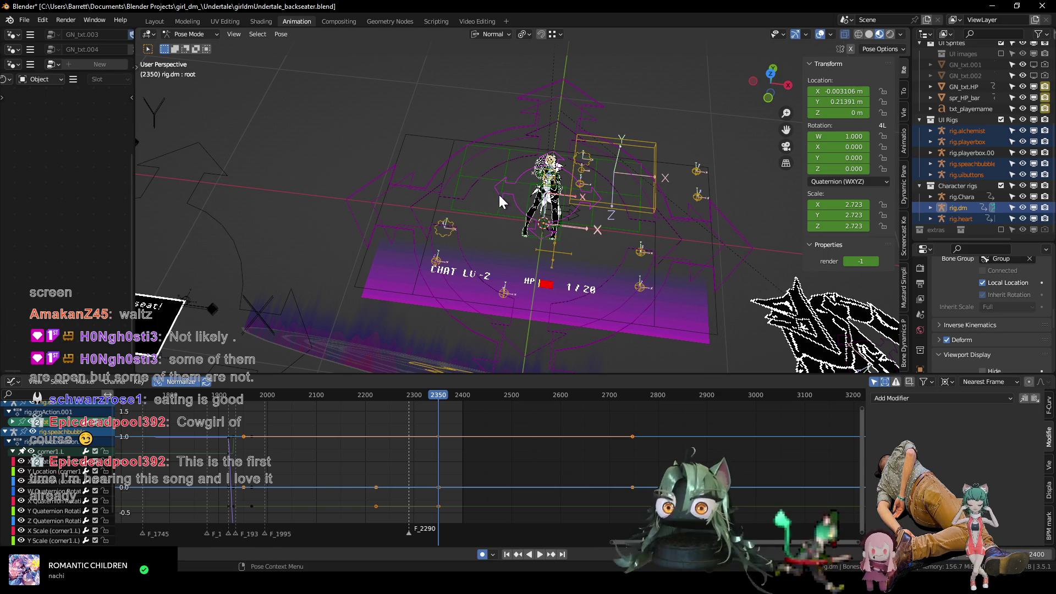
middle_drag(483, 188, 517, 210)
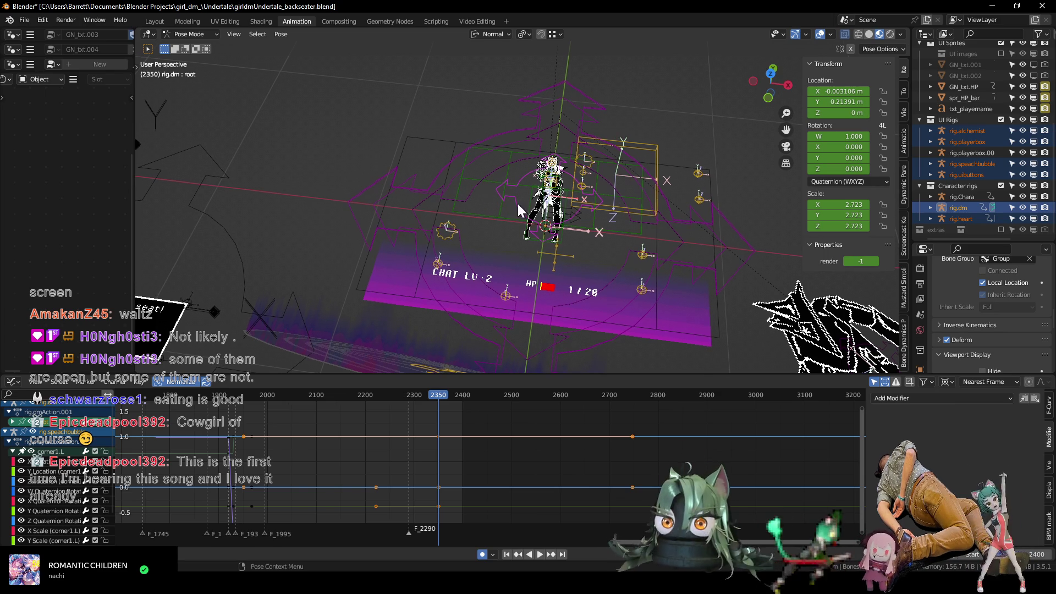
click(872, 261)
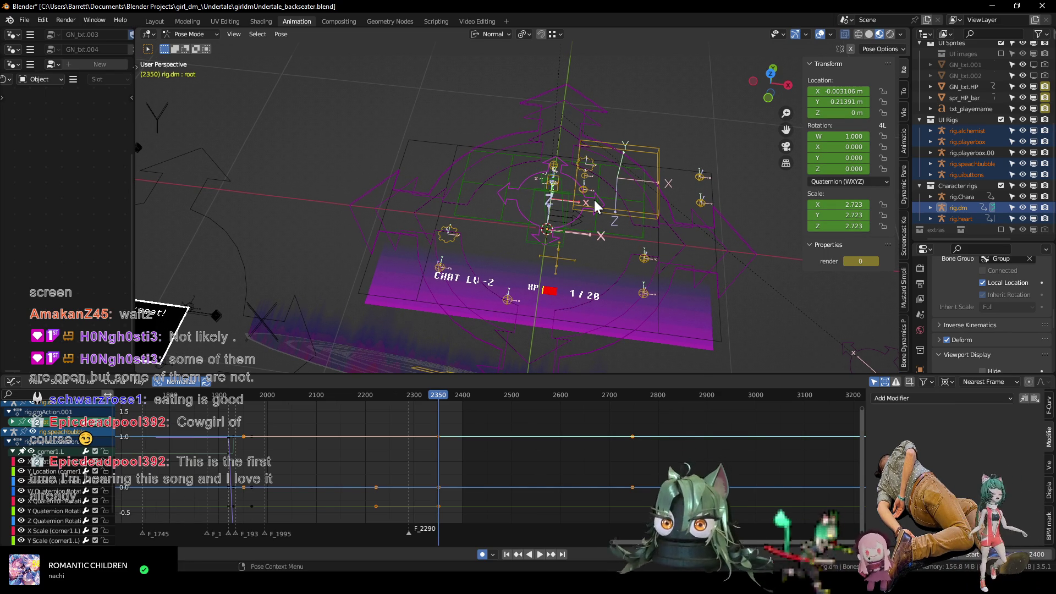
key(KP_0)
scroll(443, 187, up, 2)
Hide viewport overlays and flip between frames 2349 and 2350 to compare HUD visibility.
key(shift+alt+z)
mouse_move(498, 354)
middle_down()
mouse_move(464, 280)
mouse_move(458, 233)
mouse_move(429, 226)
mouse_move(593, 302)
middle_up()
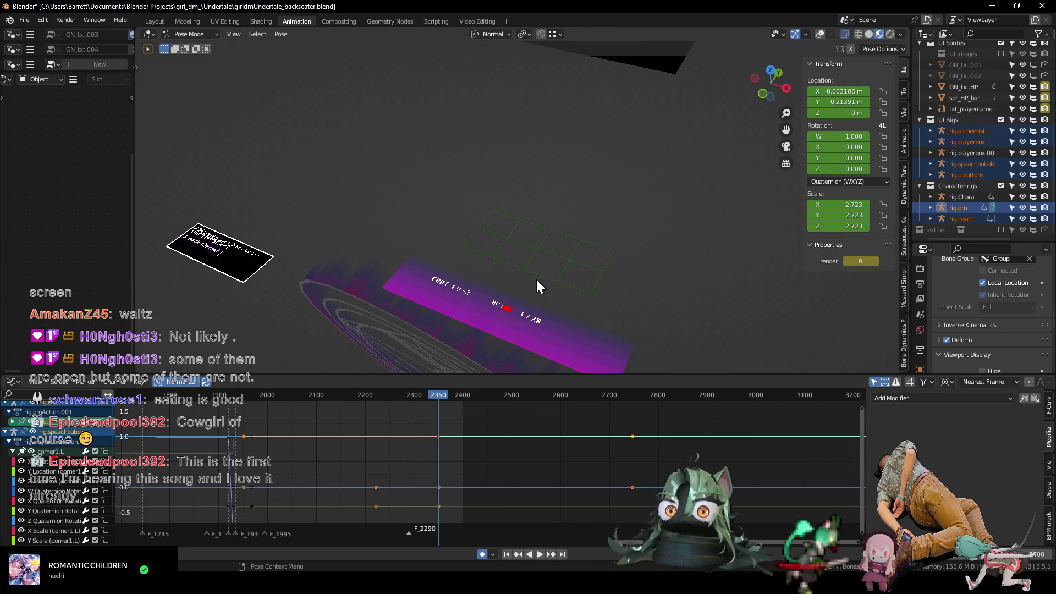
key(Left)
key(Right)
key(Left)
key(Right)
key(Left)
key(Right)
scroll(966, 133, up, 5)
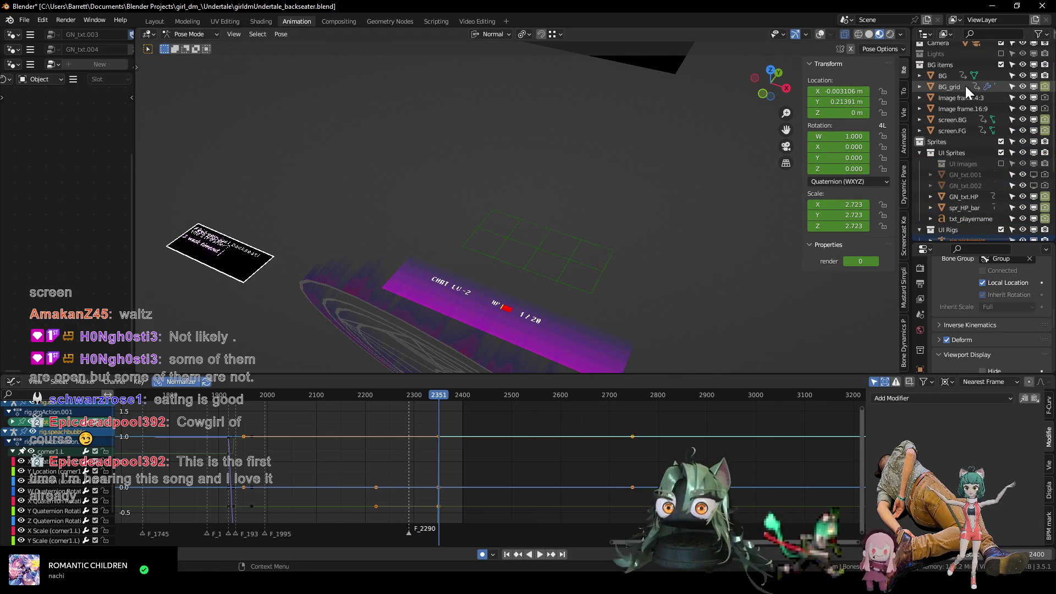
mouse_move(537, 232)
middle_down()
mouse_move(505, 255)
mouse_move(529, 253)
middle_up()
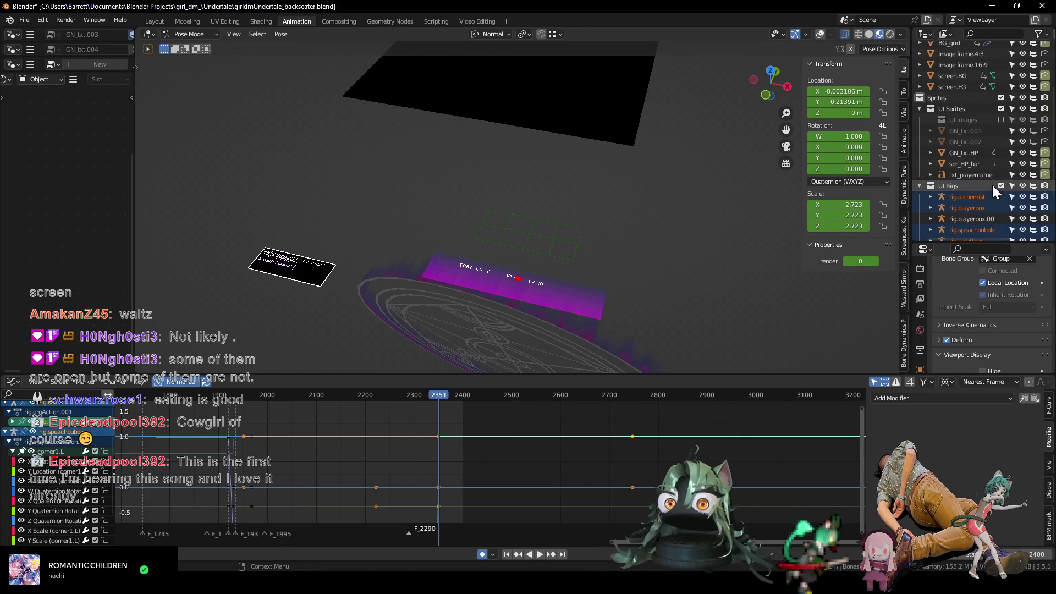
scroll(992, 156, down, 3)
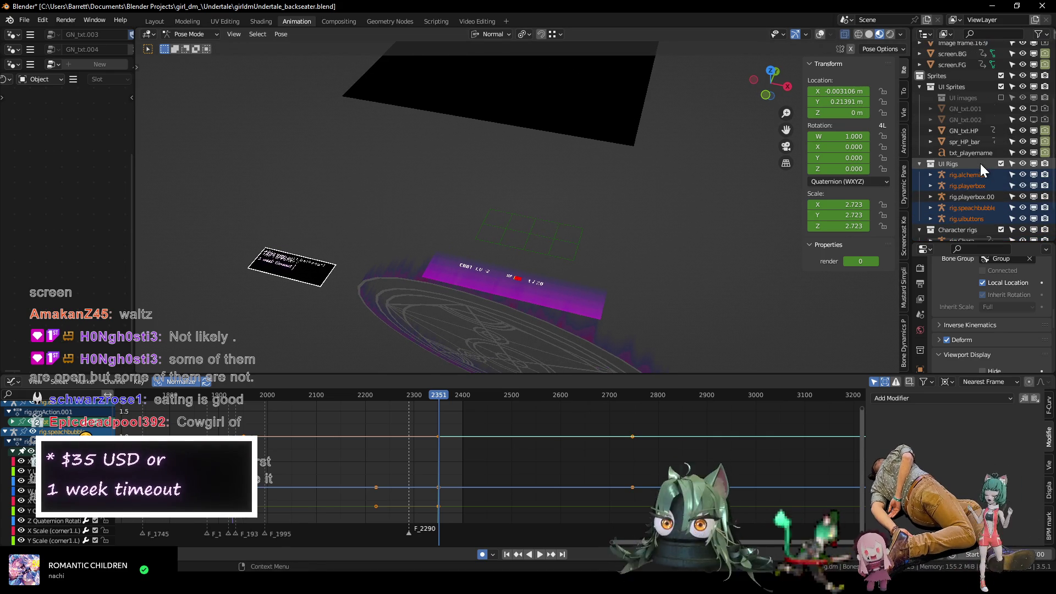
scroll(972, 144, down, 1)
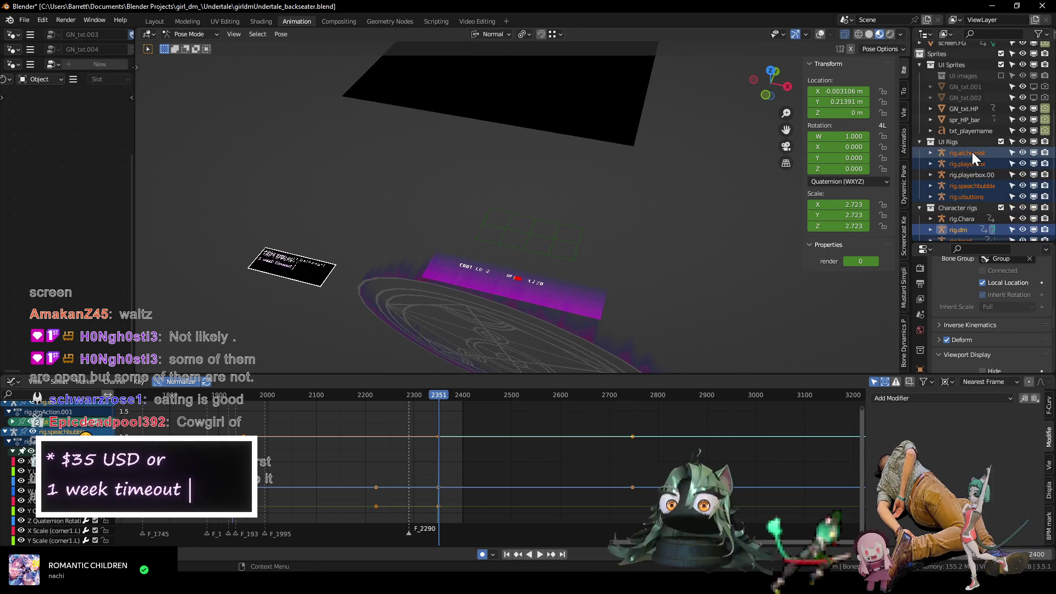
scroll(968, 156, down, 1)
mouse_move(501, 210)
middle_down()
mouse_move(523, 272)
mouse_move(508, 141)
mouse_move(509, 181)
mouse_move(482, 219)
middle_up()
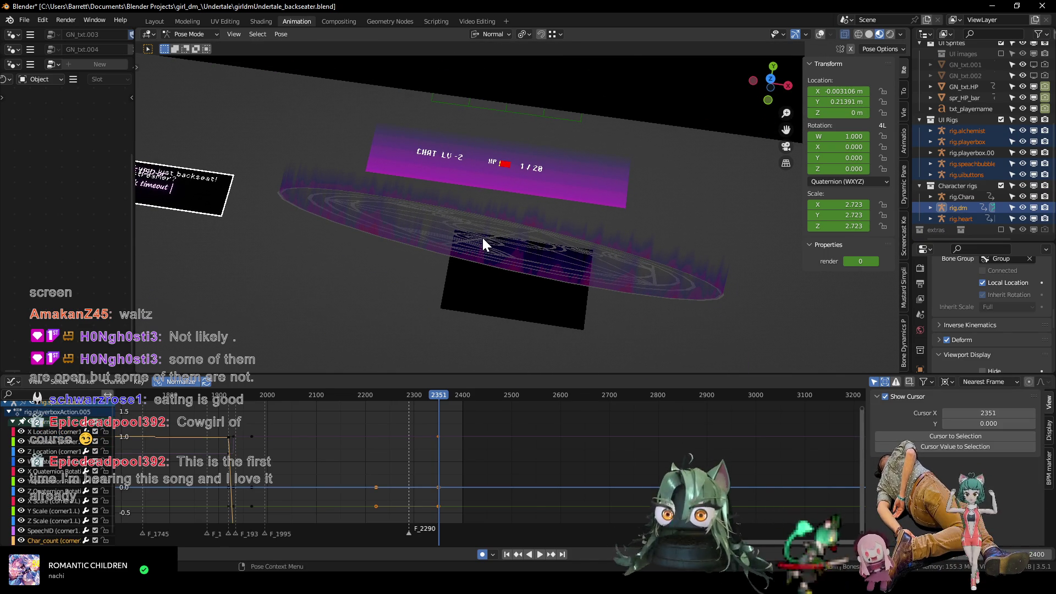
Show overlays again, select the alchemist rig's root bone and key the whole character at 2349.
key(shift+alt+z)
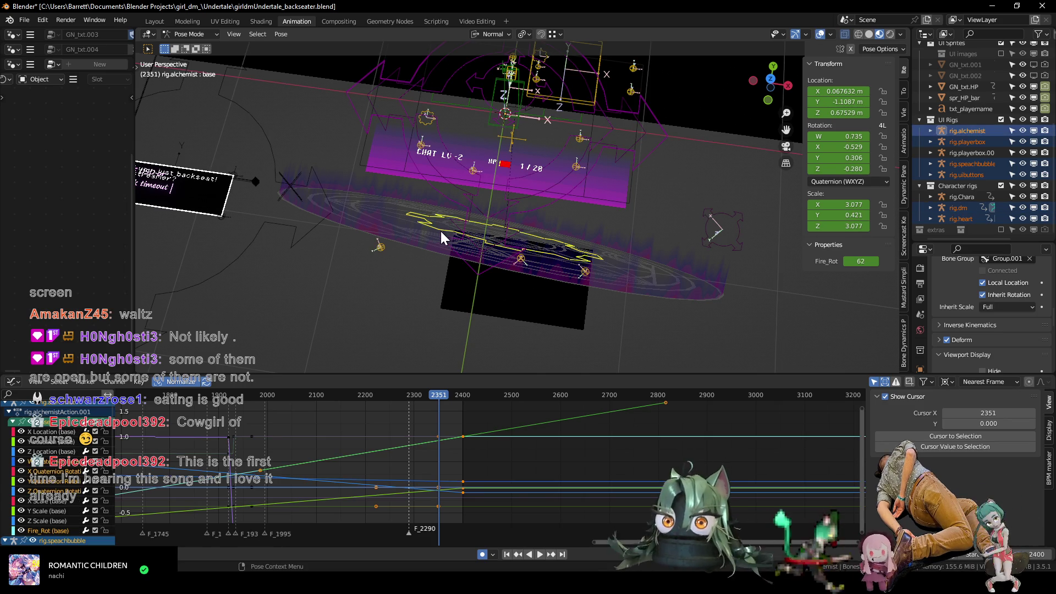
click(444, 230)
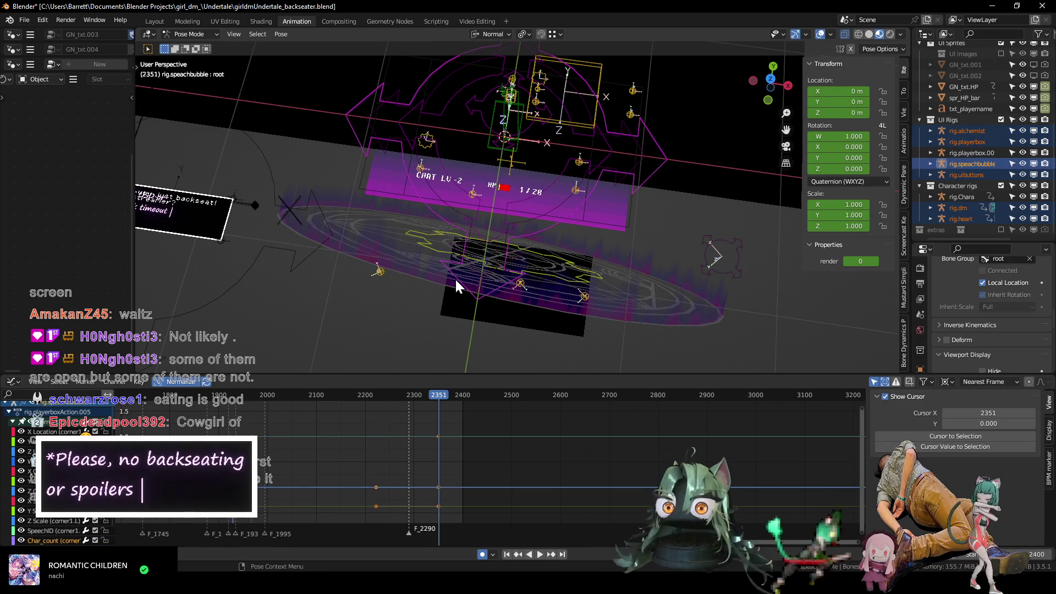
click(455, 278)
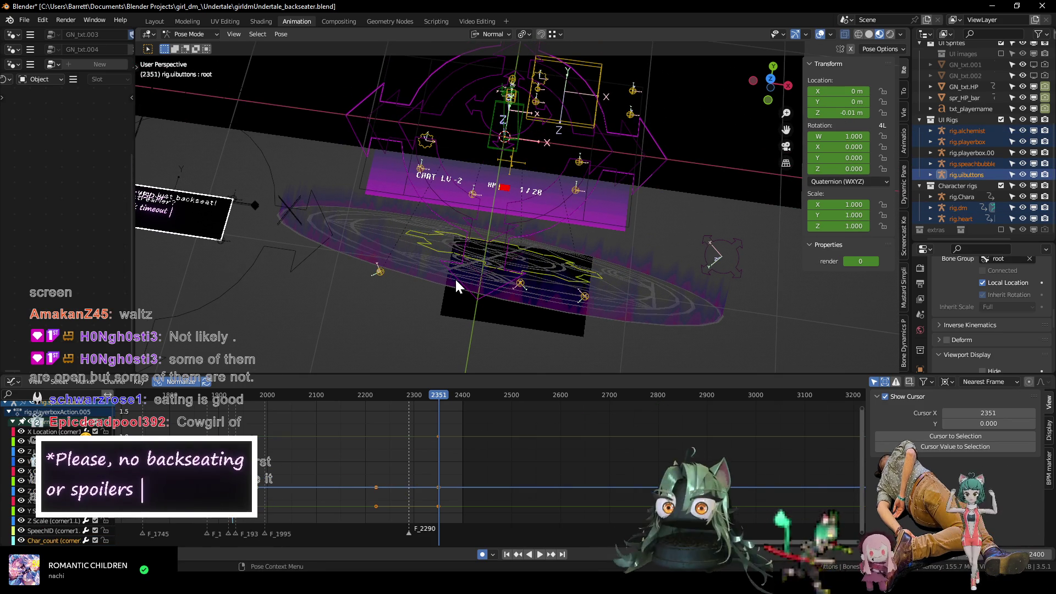
click(466, 213)
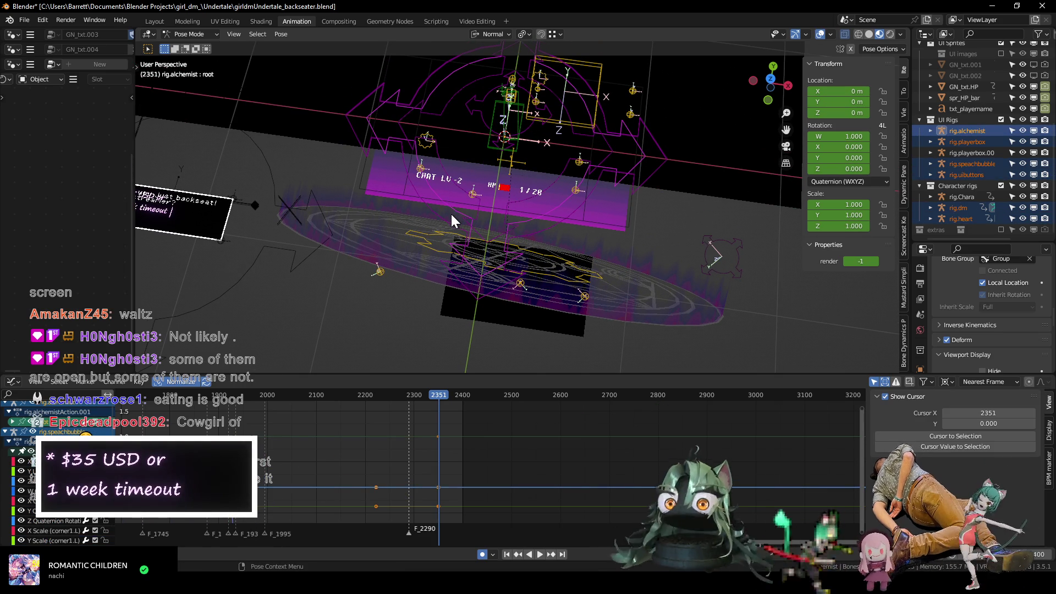
key(Left)
key(Left)
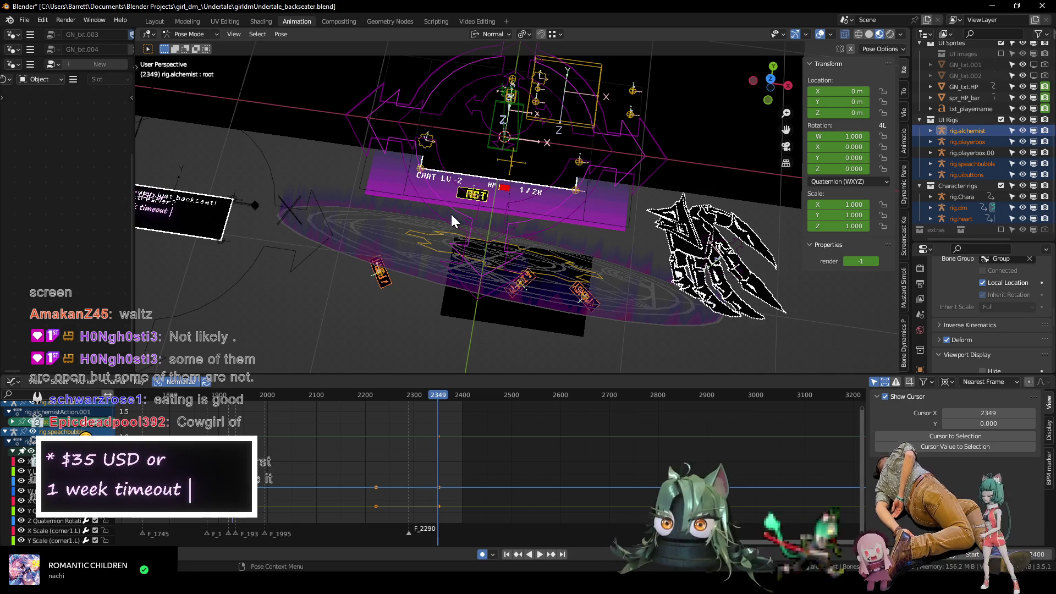
key(i)
click(453, 226)
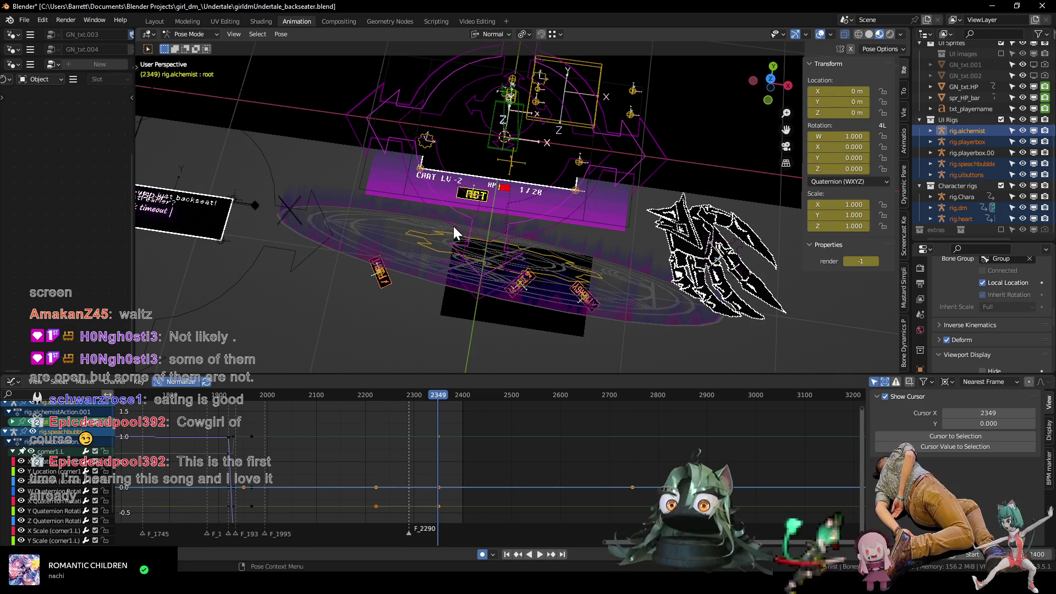
Key the alchemist at 2350 with render value 0 and check the result through the scene camera.
key(Right)
key(i)
click(564, 256)
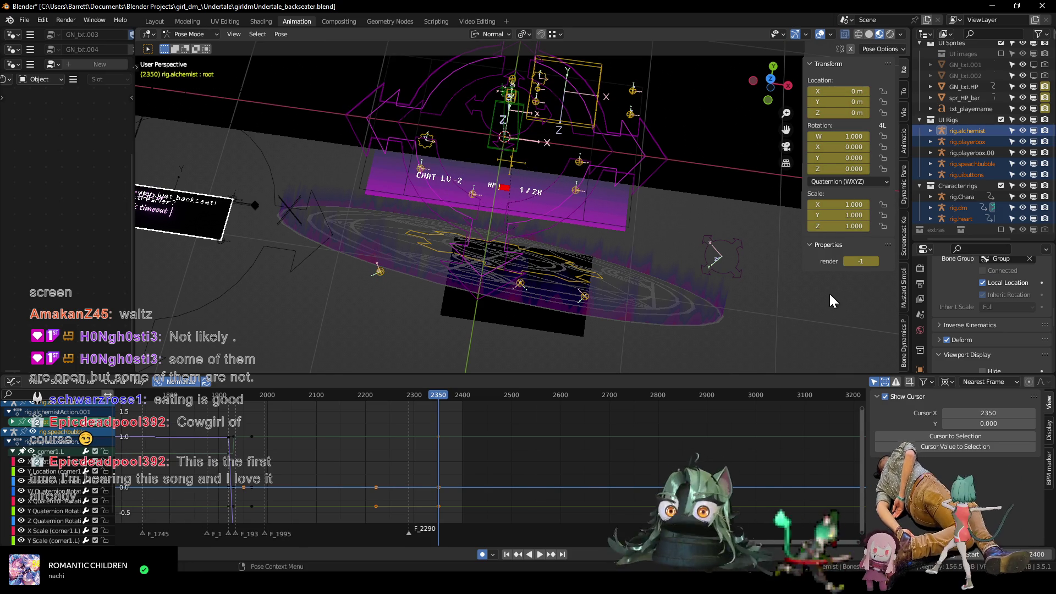
click(874, 264)
middle_drag(601, 234, 611, 242)
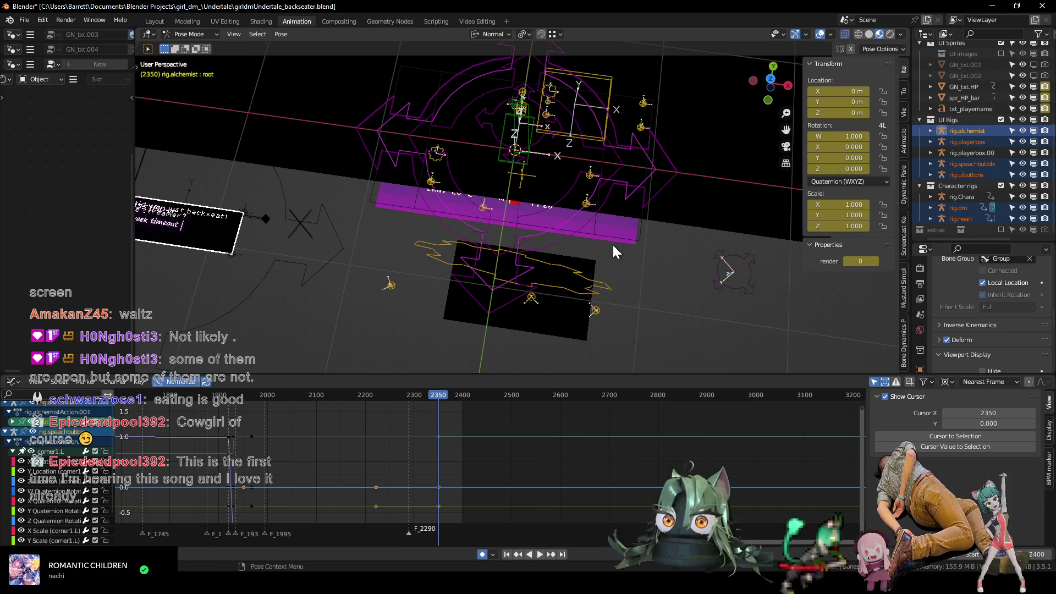
key(KP_0)
middle_drag(485, 229, 538, 213)
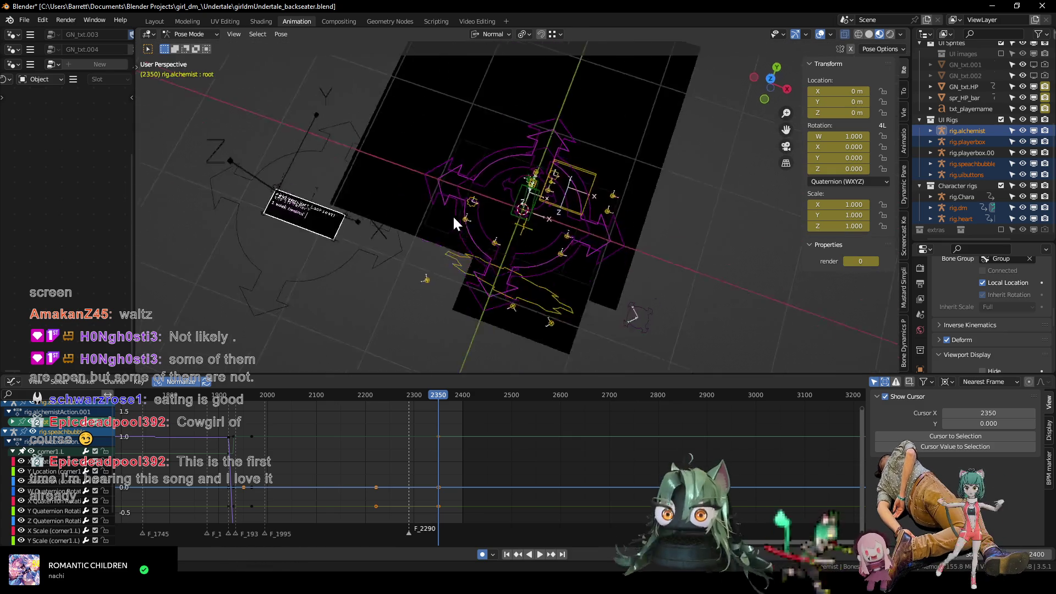
drag(398, 397, 466, 405)
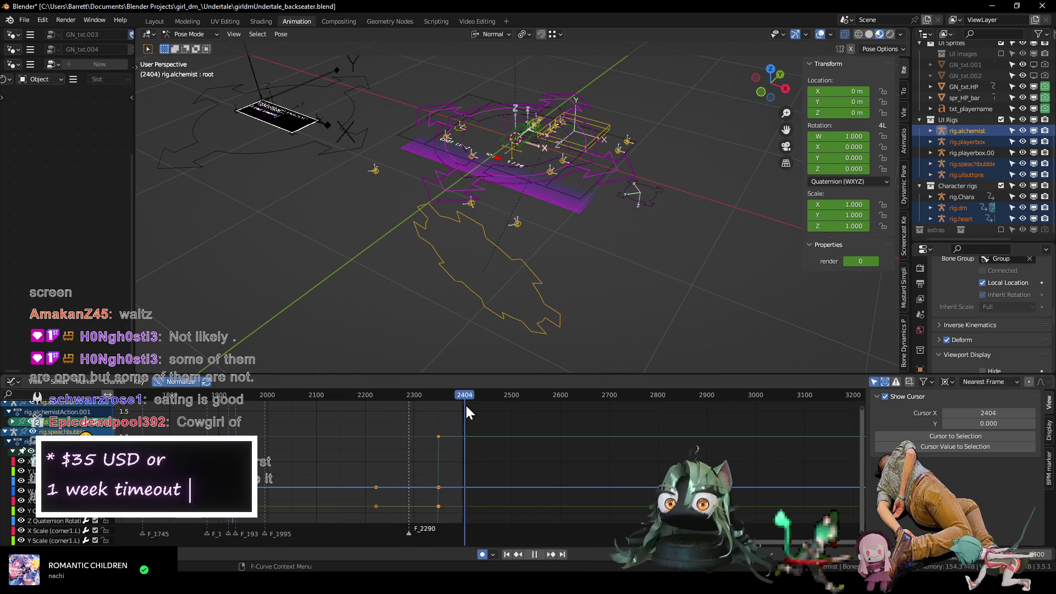
drag(465, 405, 440, 402)
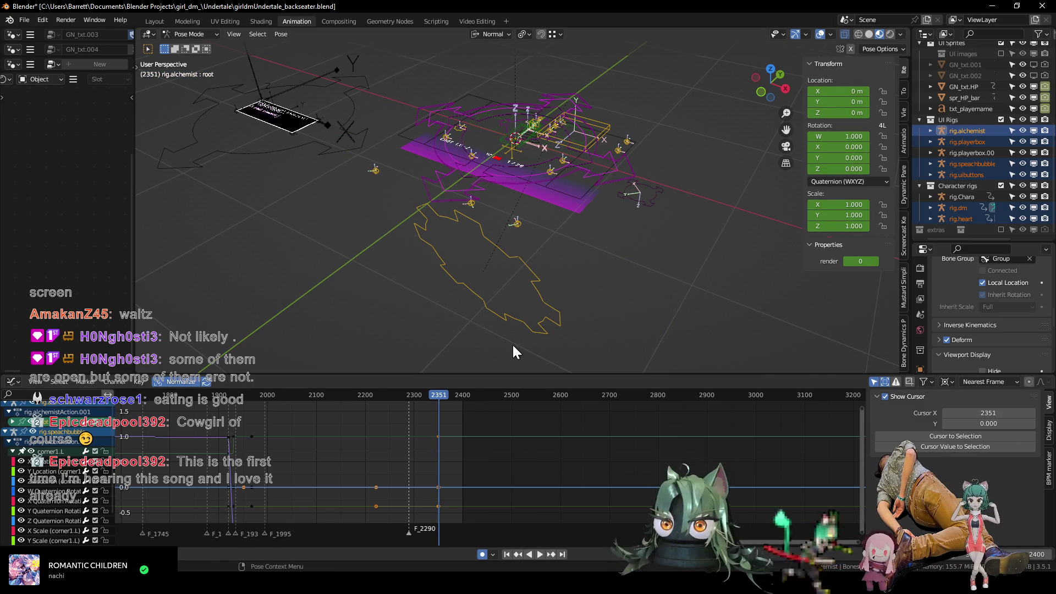
key(F12)
key(Escape)
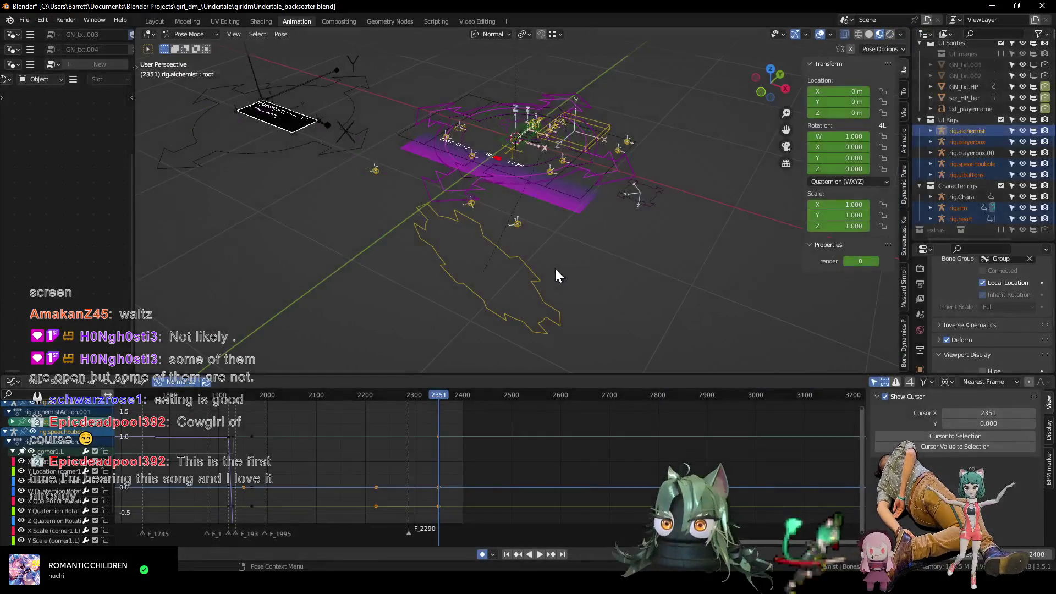
mouse_move(499, 217)
middle_down()
mouse_move(506, 247)
mouse_move(540, 263)
middle_up()
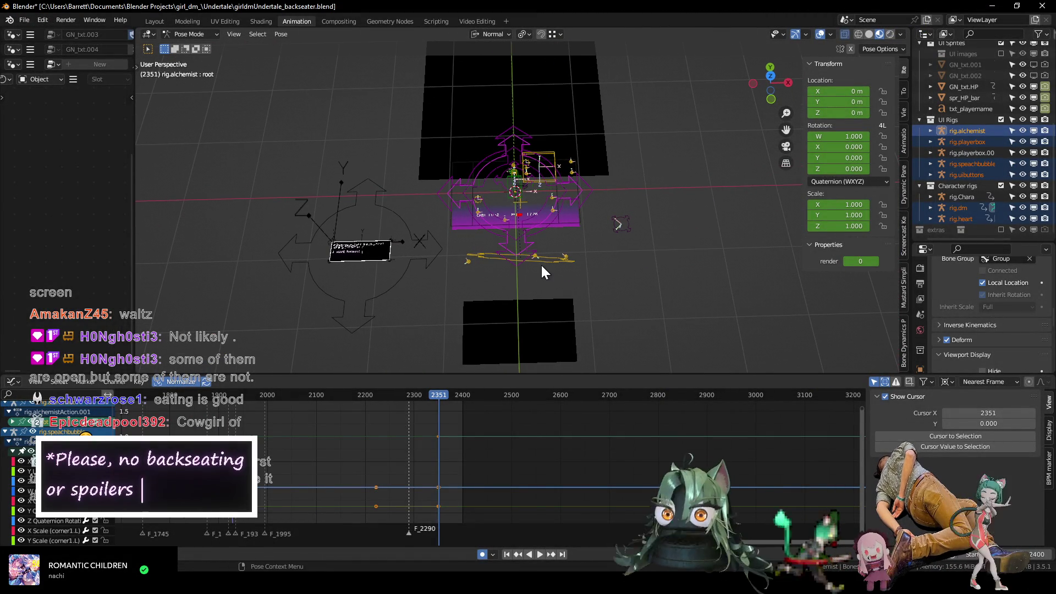
key(ctrl+Tab)
Hide the screen planes in the viewport, then unhide and select screen.BG at frame 2350.
click(543, 335)
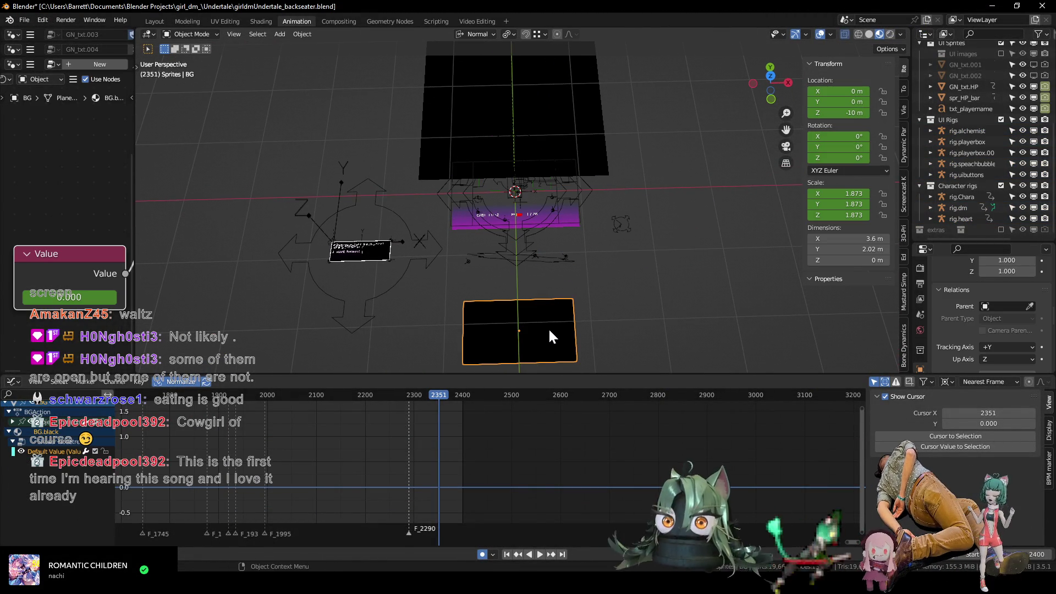
scroll(460, 442, up, 1)
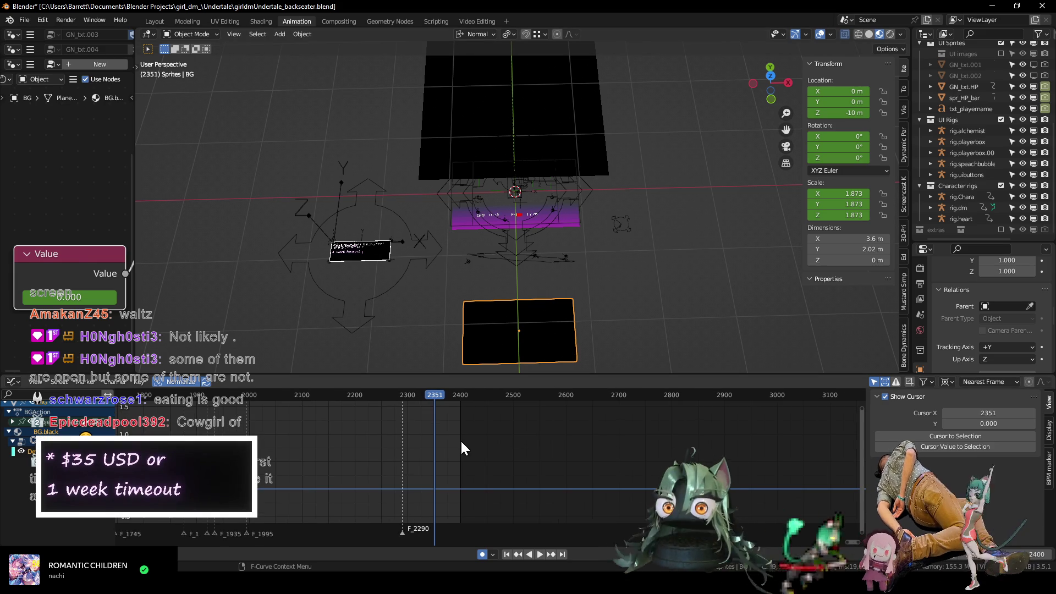
key(Left)
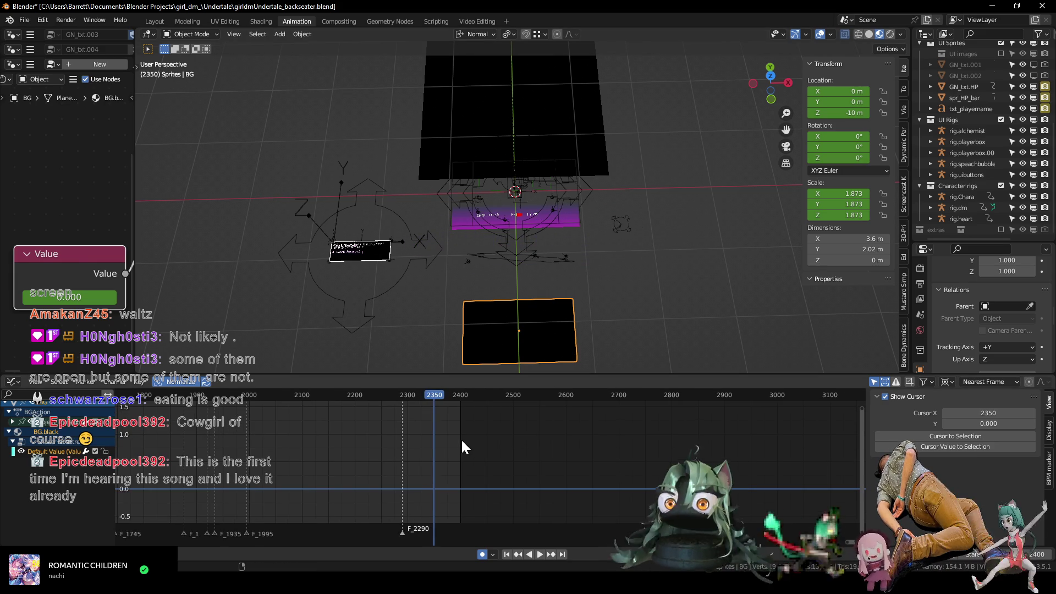
mouse_move(492, 240)
middle_down()
mouse_move(532, 257)
mouse_move(584, 242)
mouse_move(559, 228)
middle_up()
scroll(994, 99, up, 5)
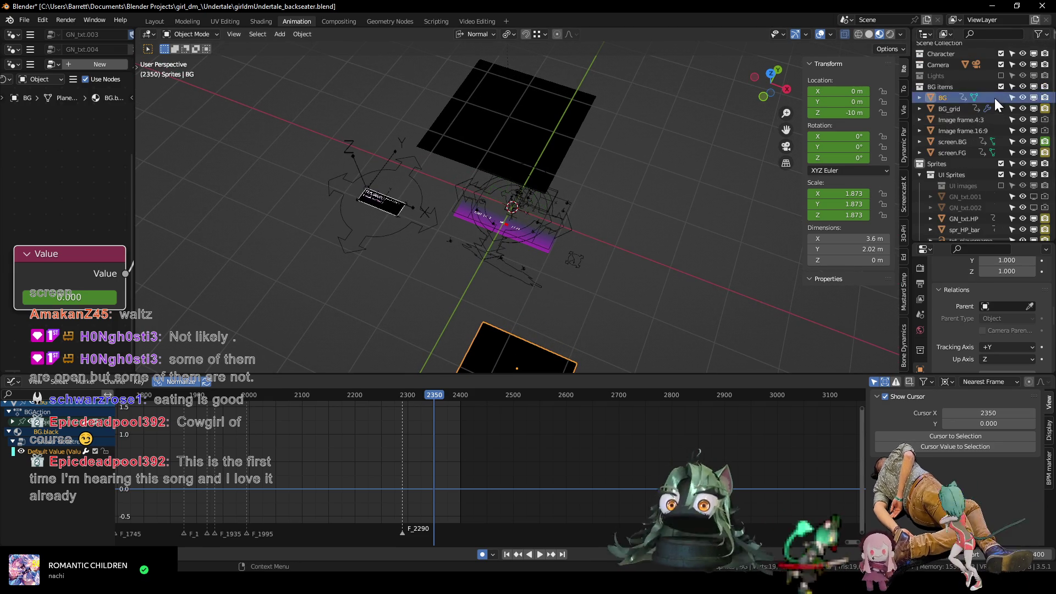
click(521, 100)
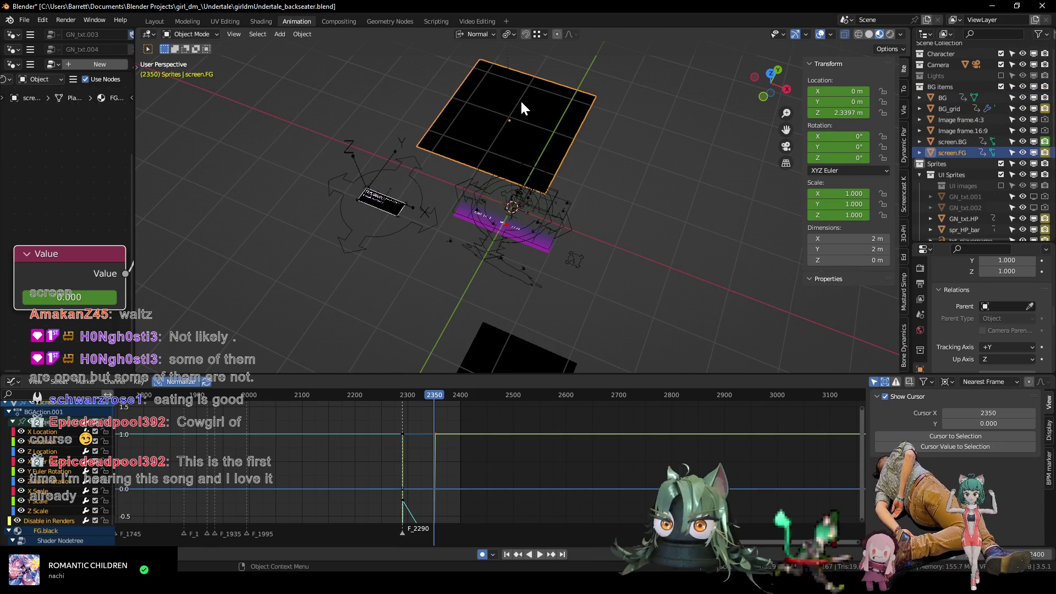
click(1034, 153)
click(1034, 141)
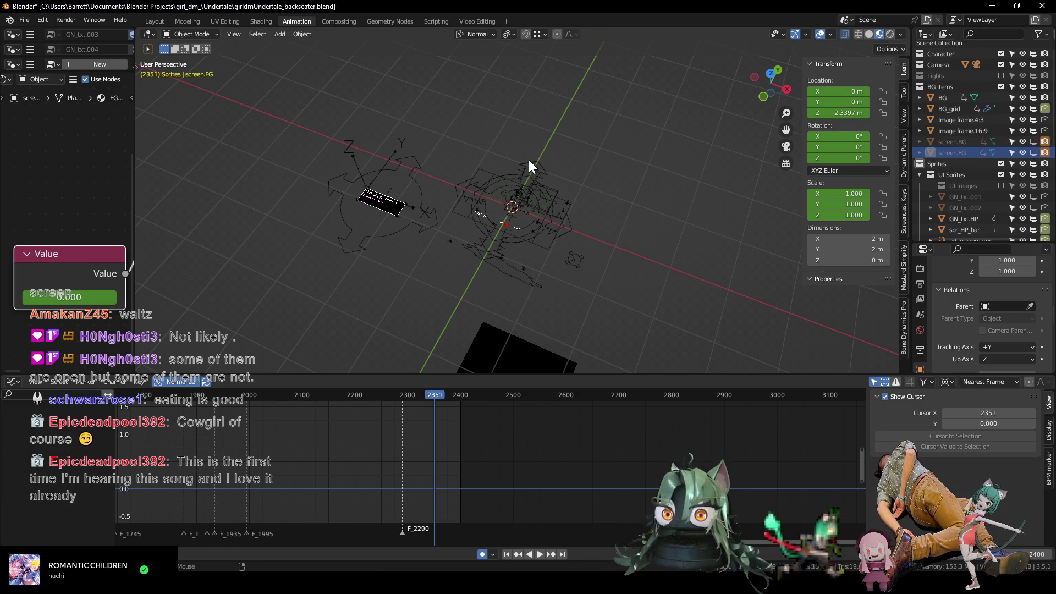
key(Left)
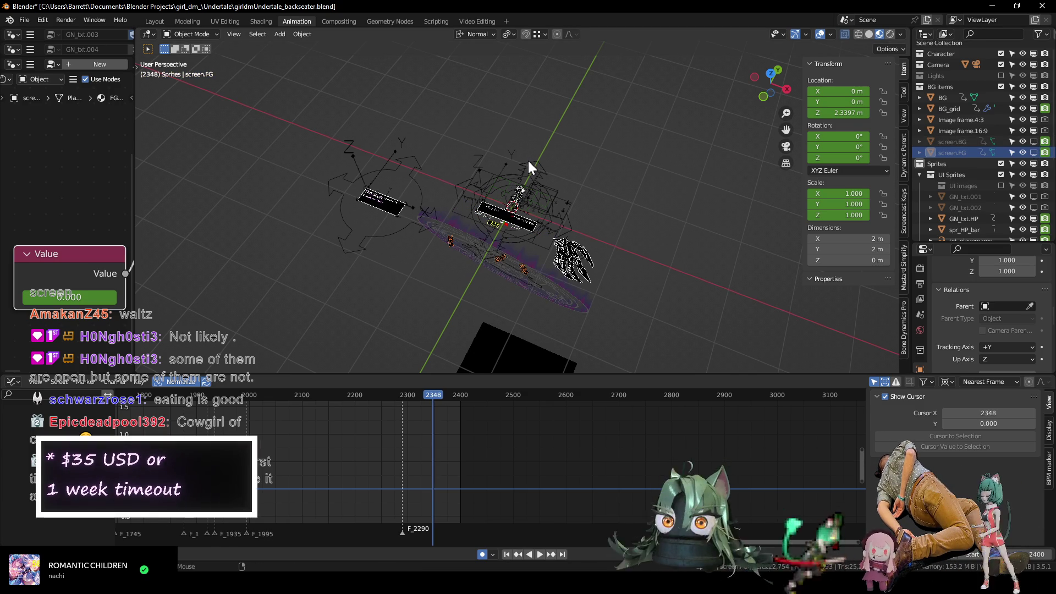
key(Left)
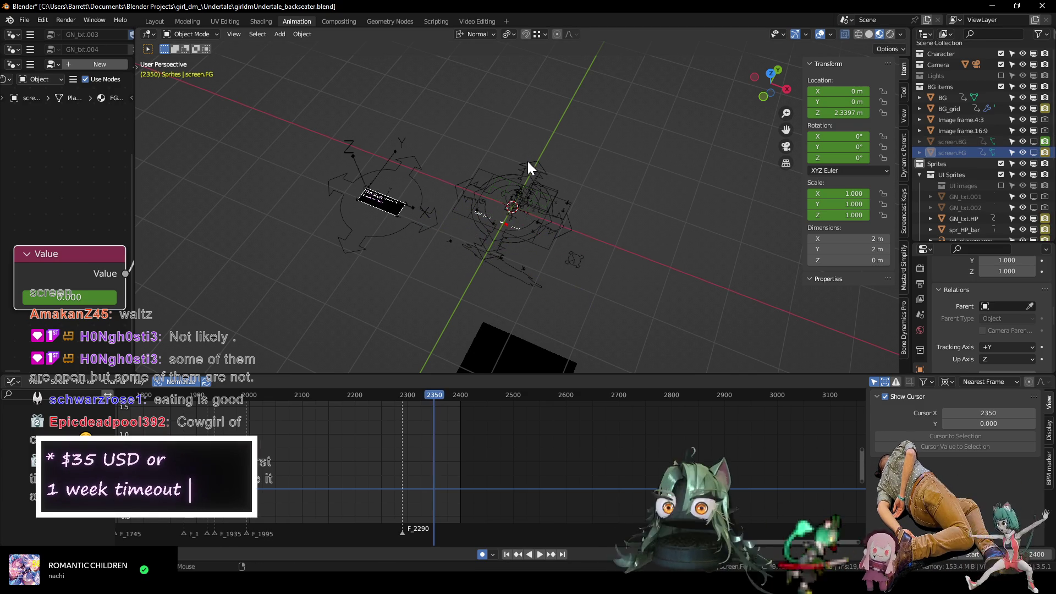
key(Left)
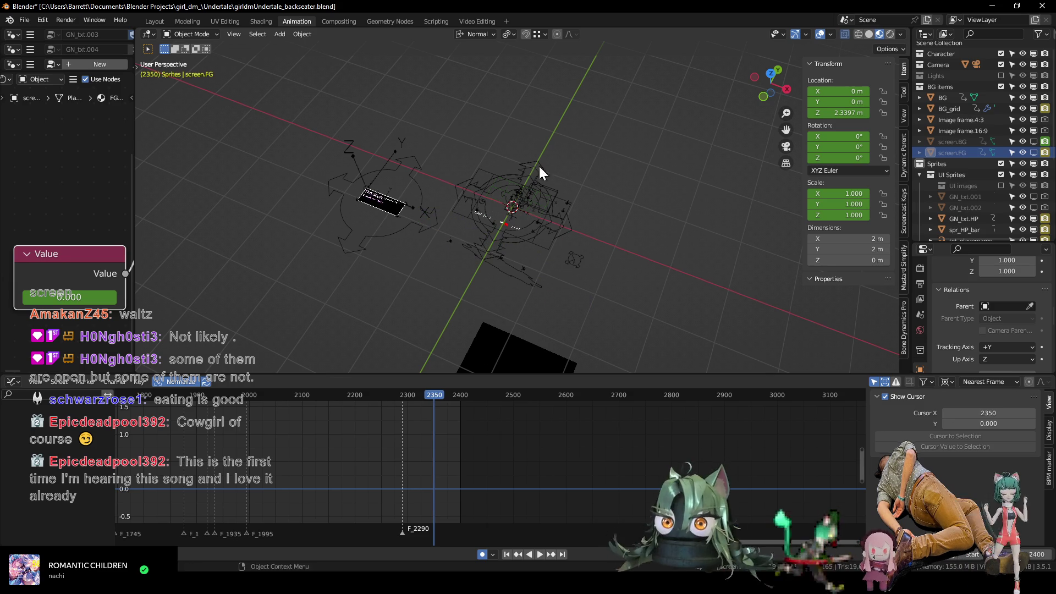
key(alt+h)
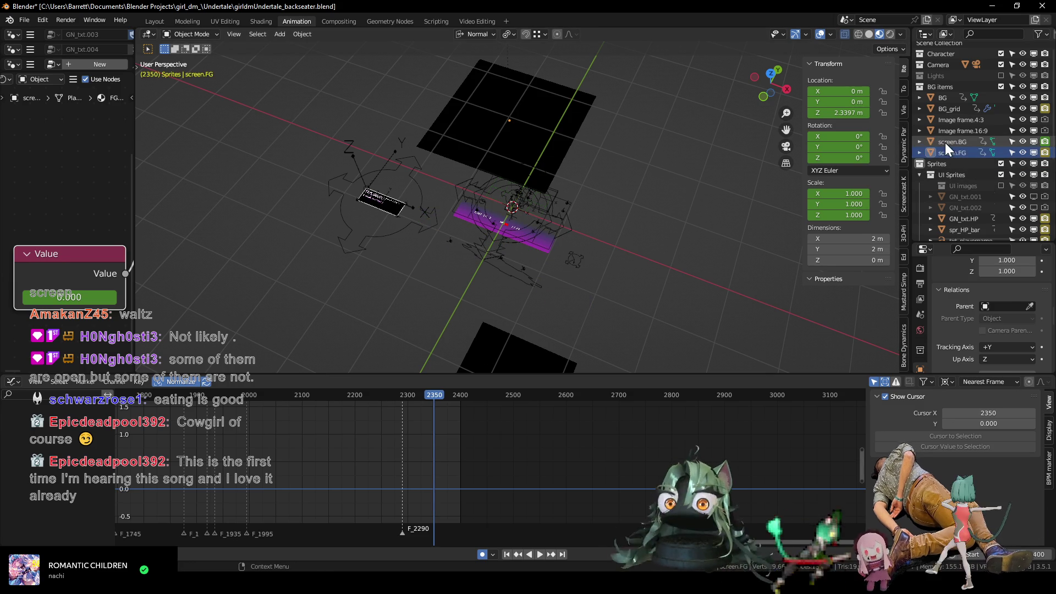
click(947, 148)
scroll(415, 443, up, 4)
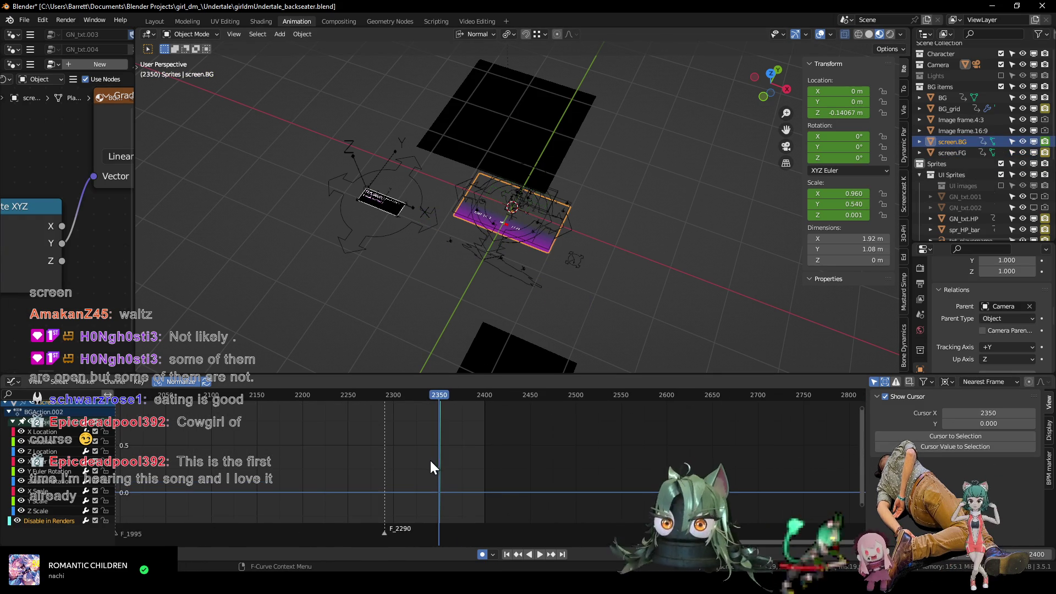
Box-select screen.BG's stepped keyframes at frame 2350 and nudge them slightly in time.
mouse_move(446, 464)
ctrl+middle_down()
mouse_move(449, 480)
mouse_move(419, 443)
ctrl+middle_up()
key(Right)
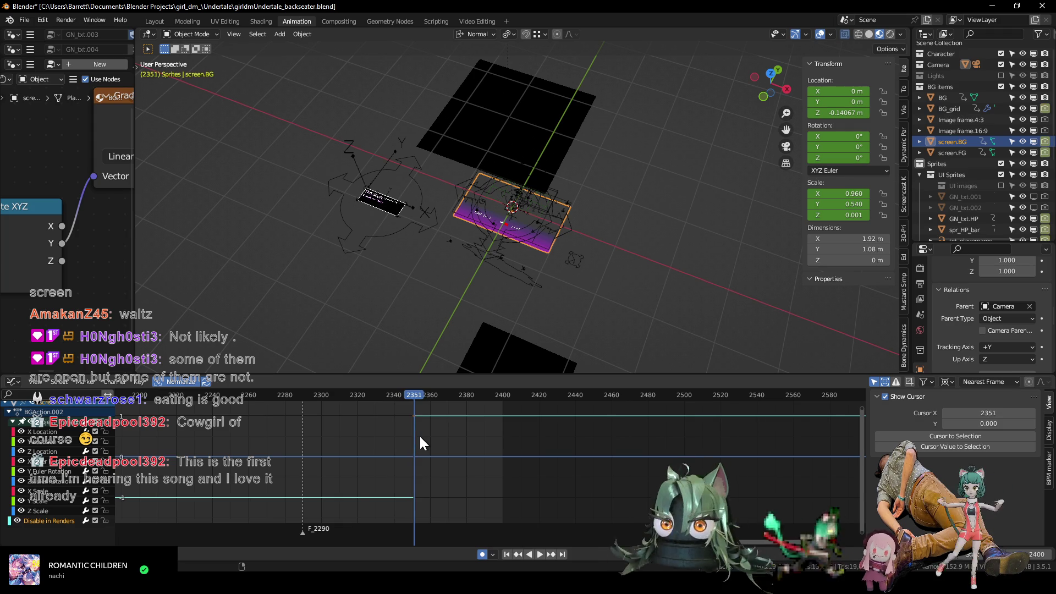
key(Left)
key(Left)
key(Right)
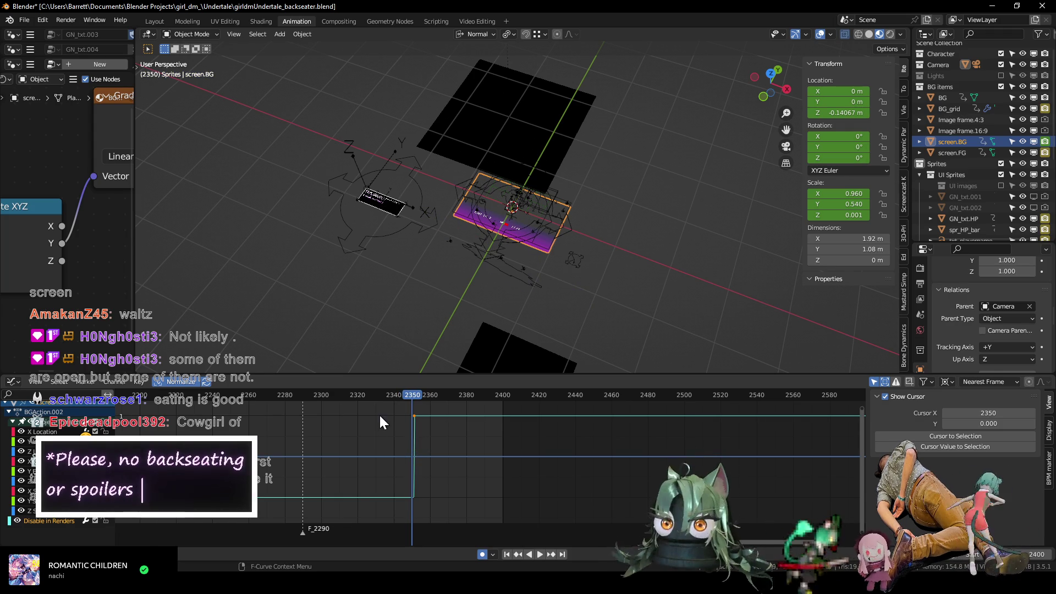
drag(385, 412, 426, 487)
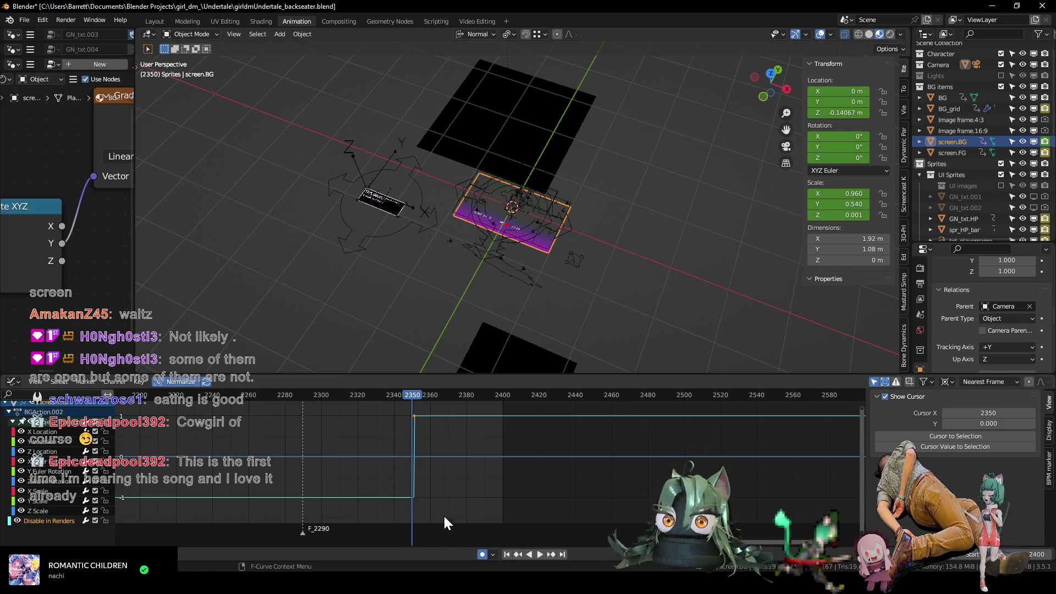
key(g)
key(Return)
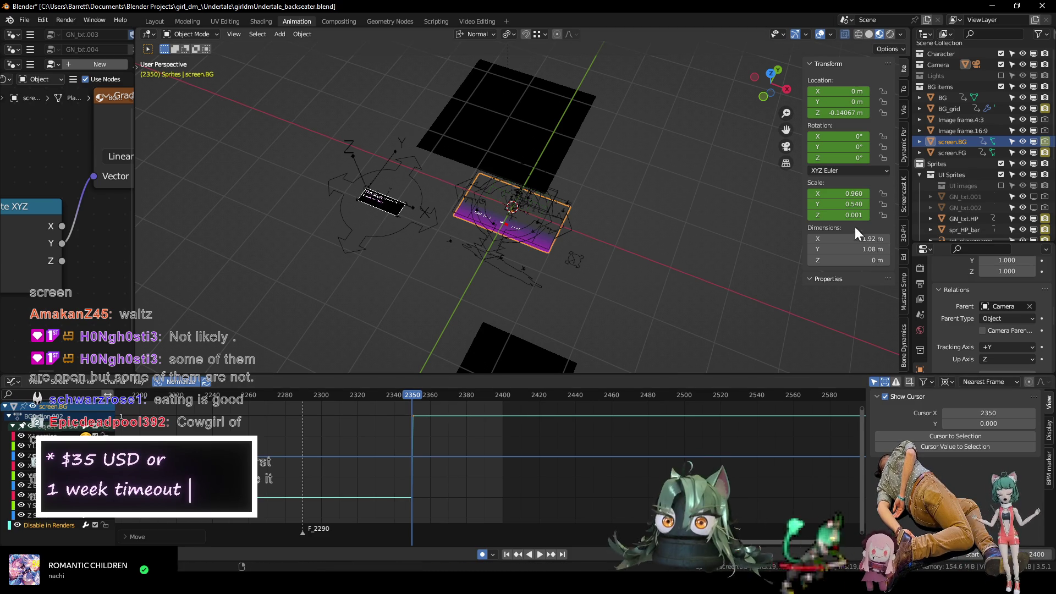
Move screen.FG's Disable in Renders keys so its render toggle steps at frame 2350.
click(951, 152)
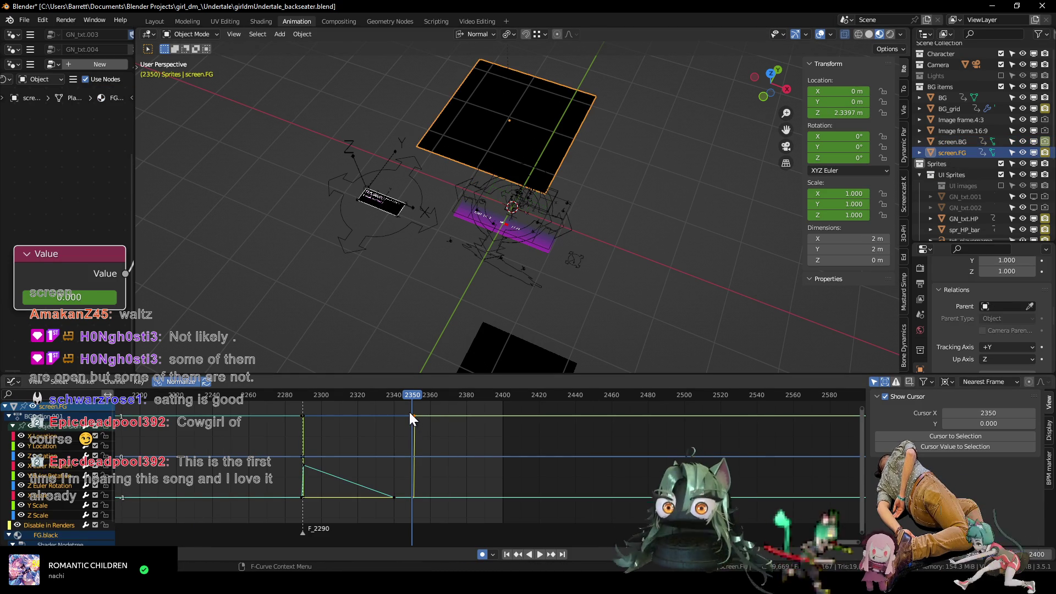
scroll(34, 500, down, 2)
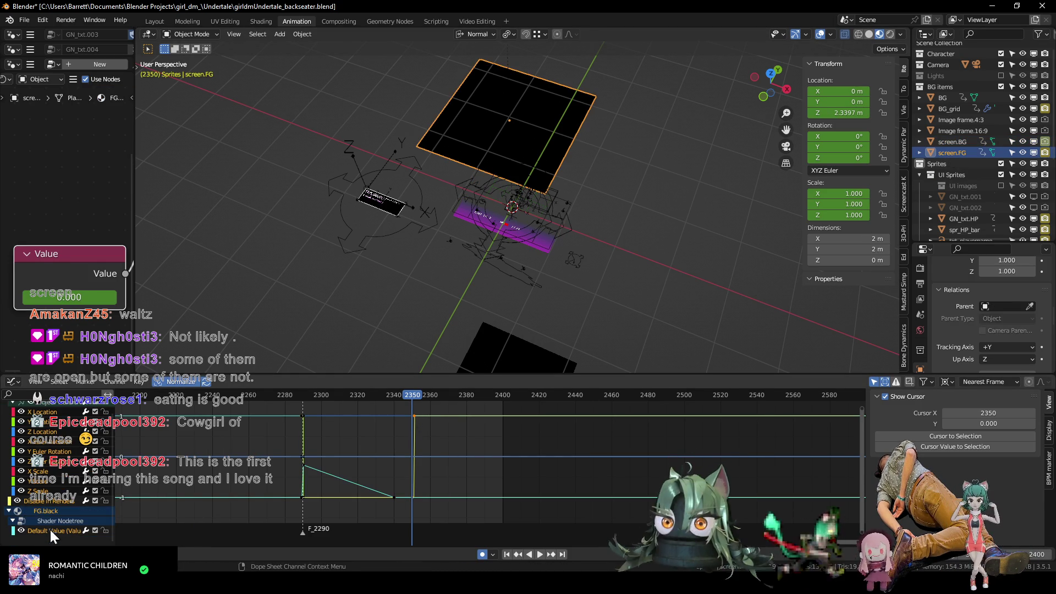
click(51, 501)
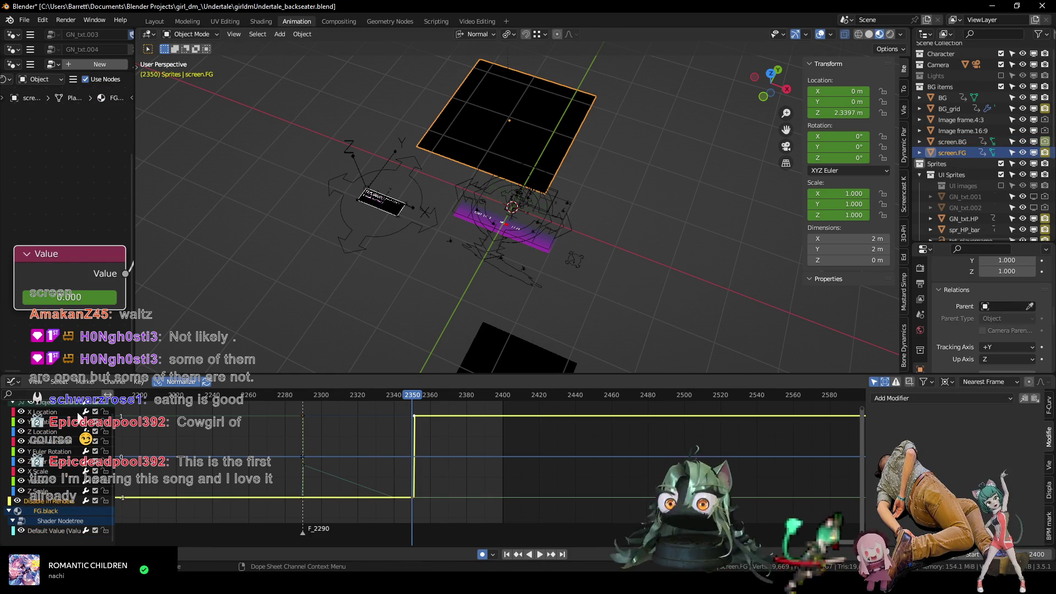
scroll(58, 462, up, 1)
text(render)
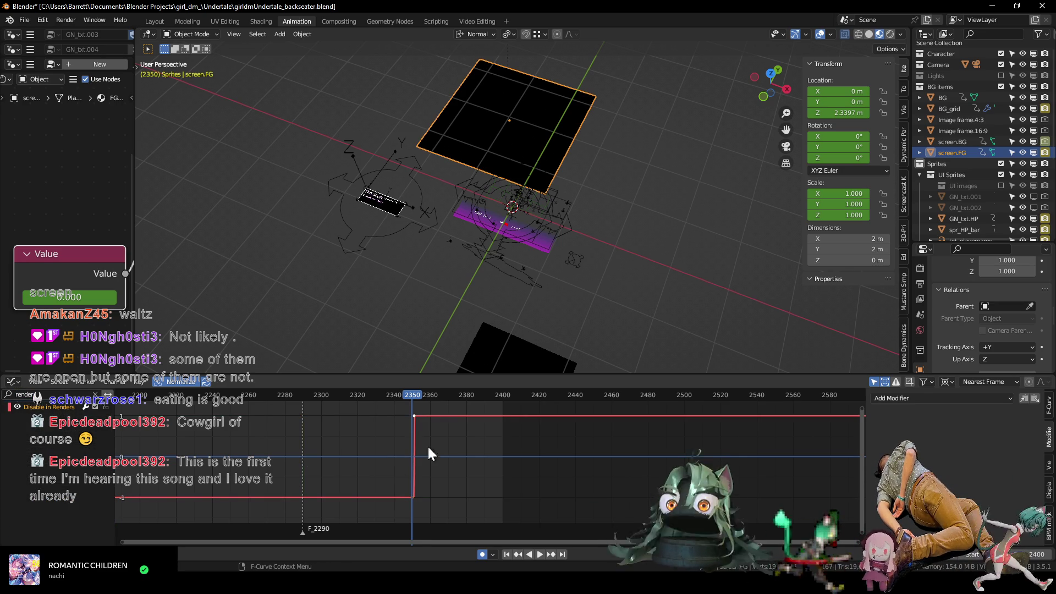
drag(396, 416, 443, 506)
key(g)
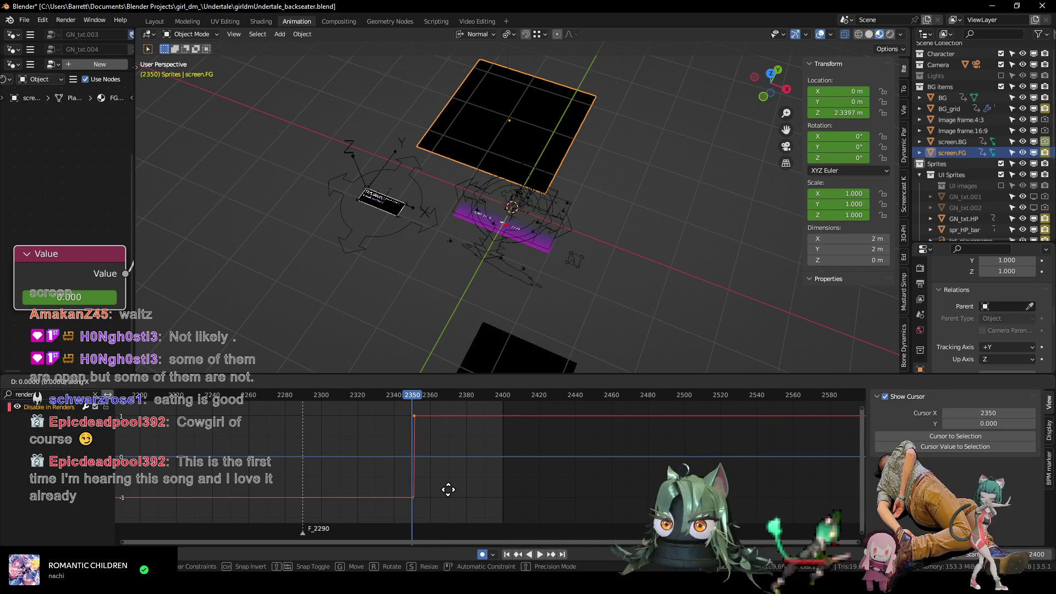
click(446, 488)
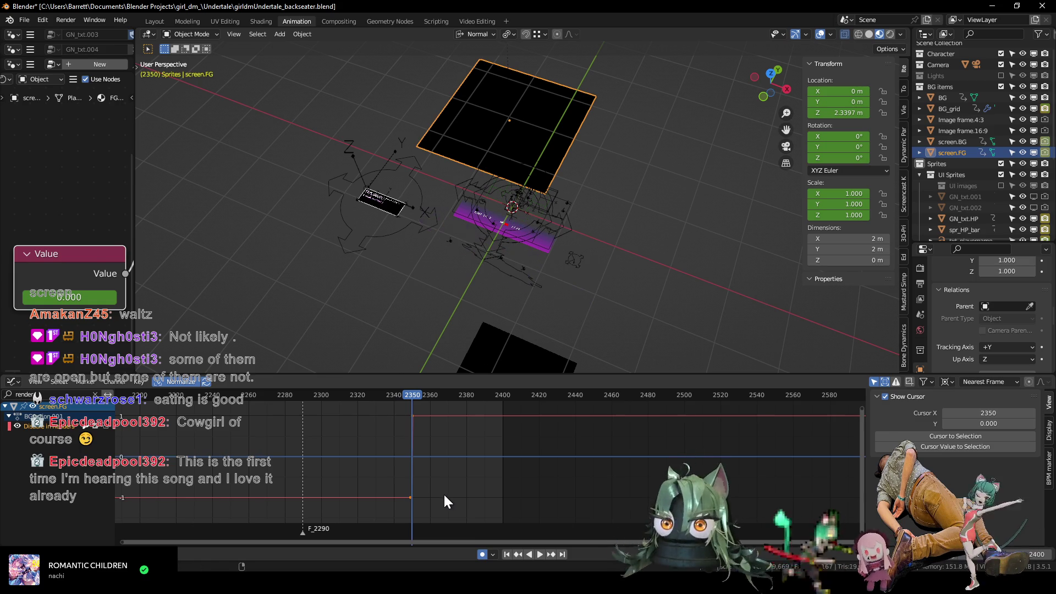
click(950, 109)
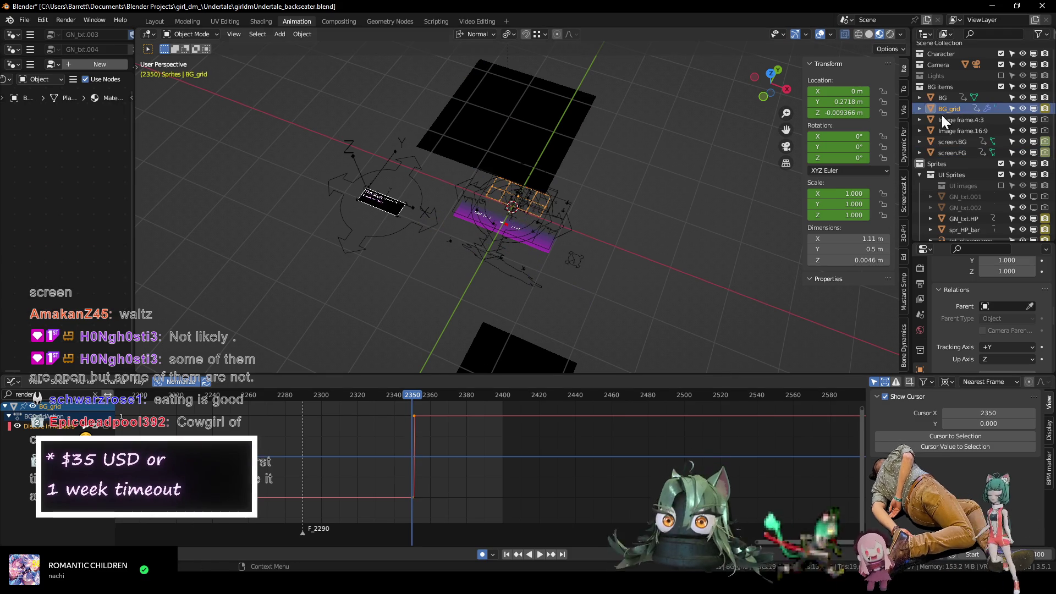
Slide BG_grid's keyframe along time so its switch lands exactly on frame 2350.
drag(390, 414, 433, 500)
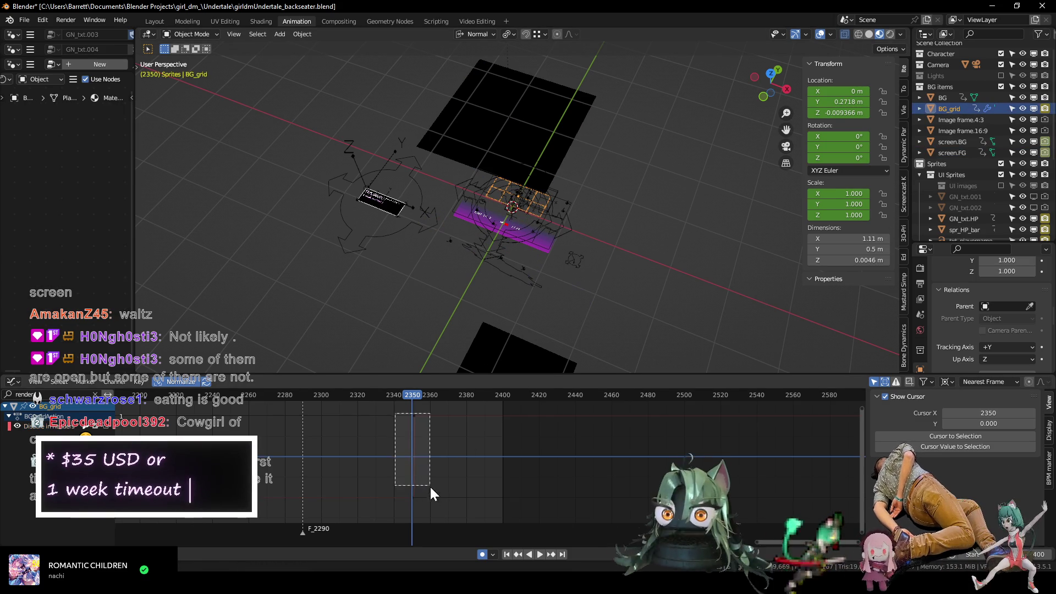
key(g)
click(431, 501)
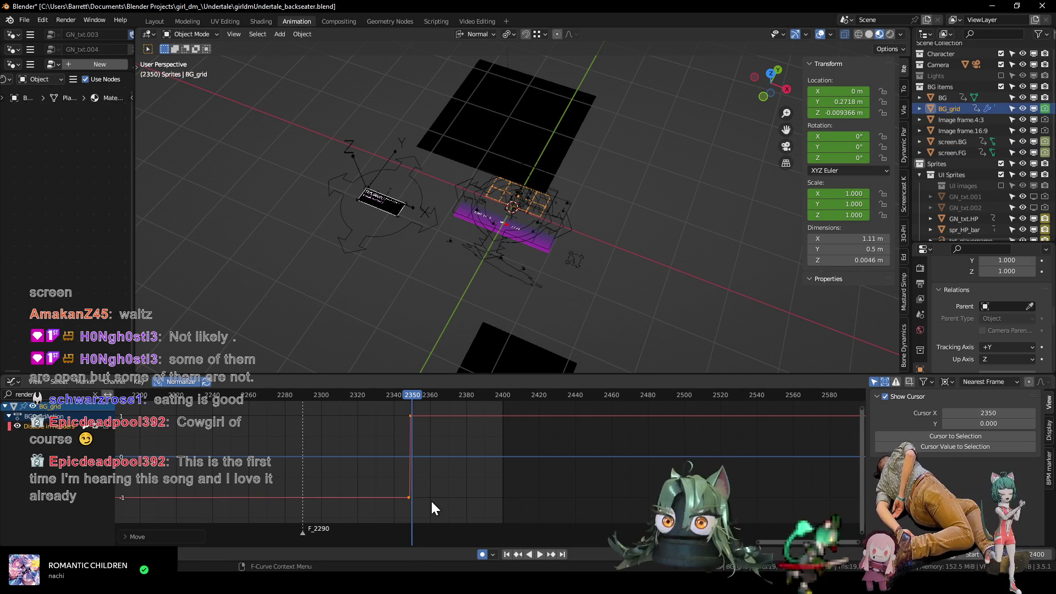
key(g)
click(432, 494)
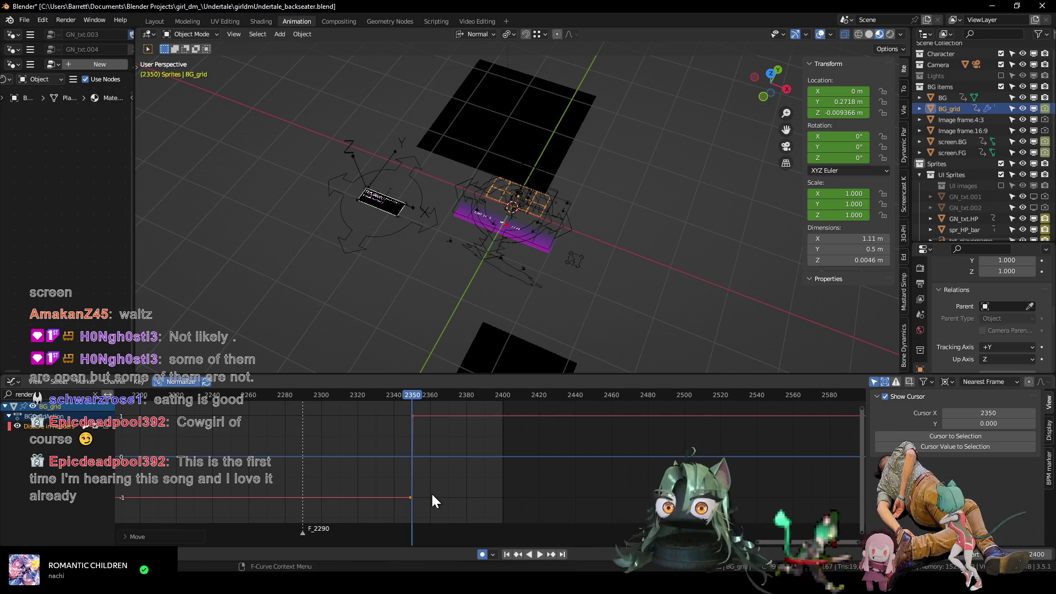
Flip between frames 2349 and 2350 to verify the switch, then pick the BG plane.
key(Left)
key(Right)
key(Left)
key(Right)
key(Left)
key(Right)
middle_drag(446, 477, 451, 479)
click(496, 344)
mouse_move(496, 337)
shift+middle_down()
mouse_move(470, 235)
mouse_move(465, 283)
mouse_move(482, 236)
mouse_move(523, 265)
shift+middle_up()
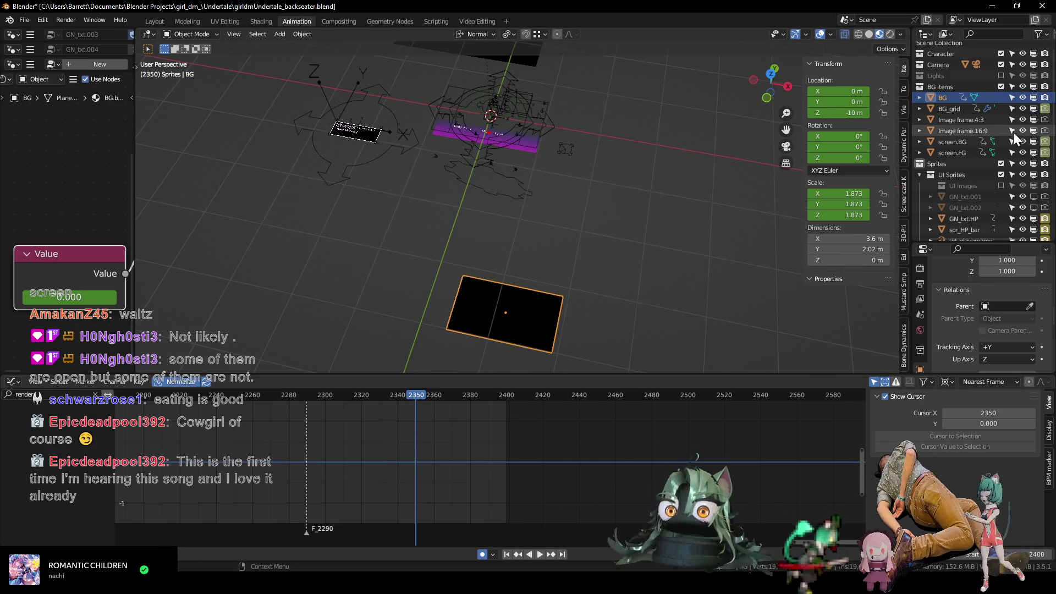
Hide screen.BG, screen.FG and BG_grid in the viewport and frame the battle HUD through the camera.
drag(1033, 141, 1033, 153)
click(1033, 108)
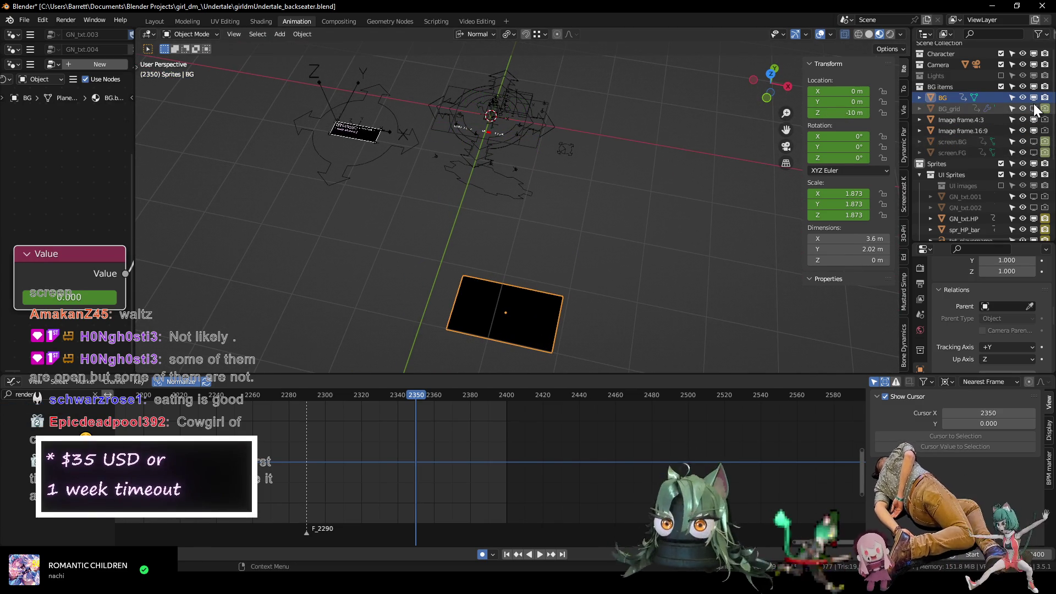
middle_drag(566, 200, 538, 280)
key(KP_0)
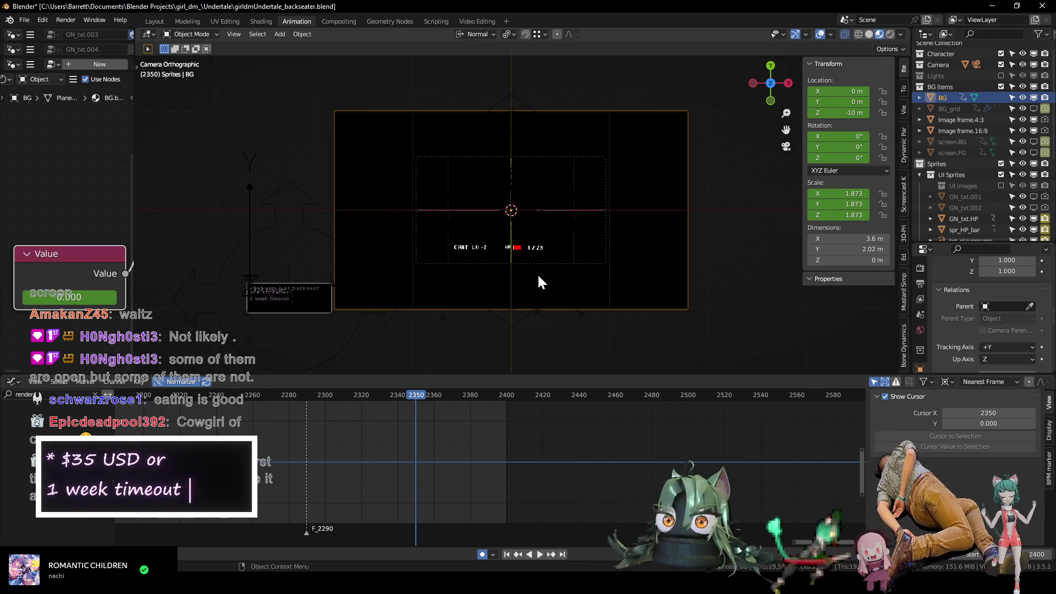
key(Home)
shift+middle_drag(553, 250, 539, 257)
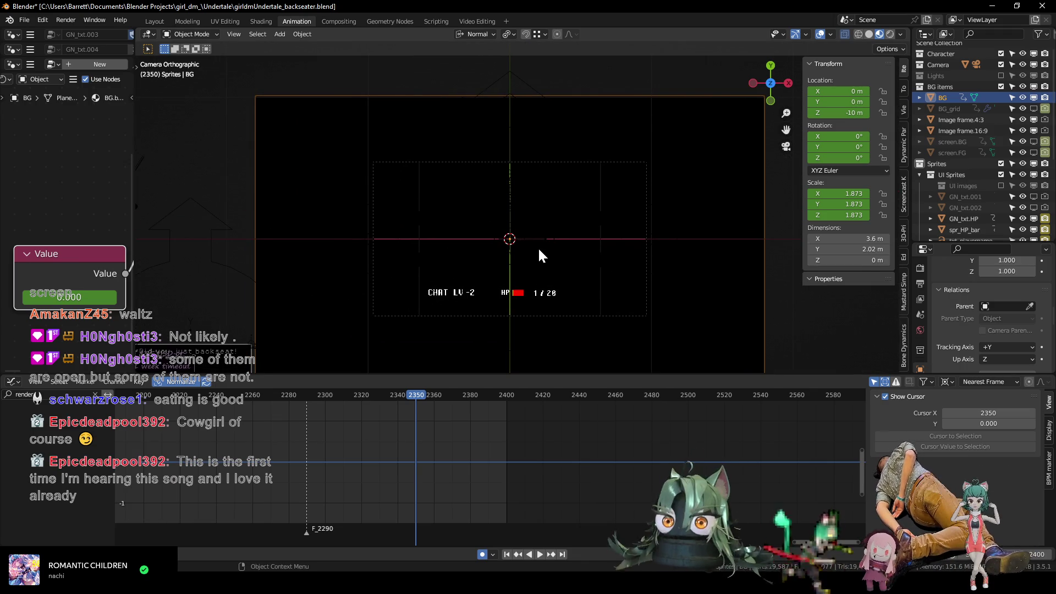
shift+middle_drag(525, 282, 543, 271)
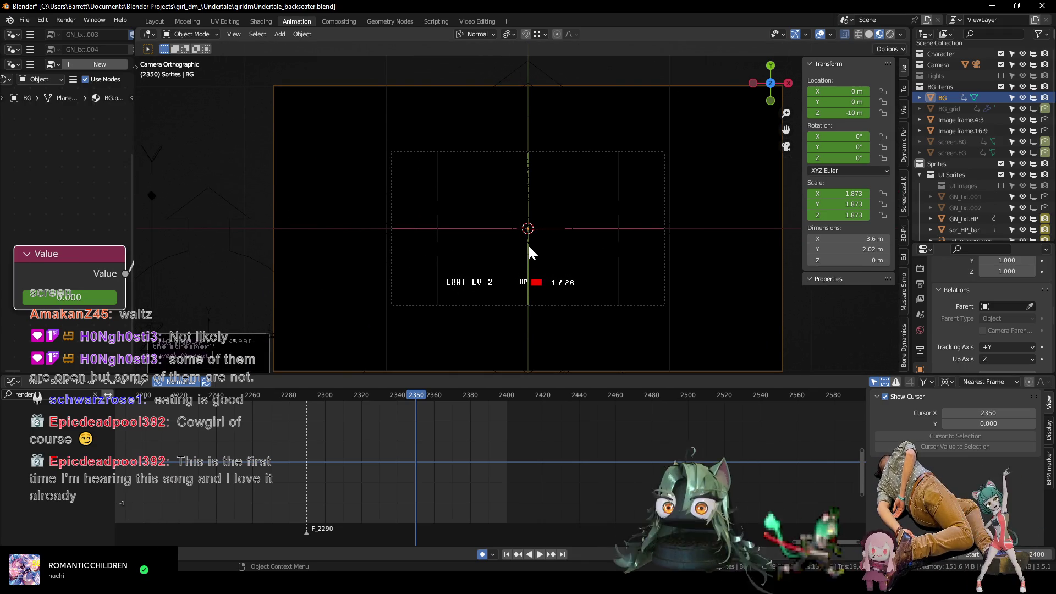
scroll(529, 246, down, 1)
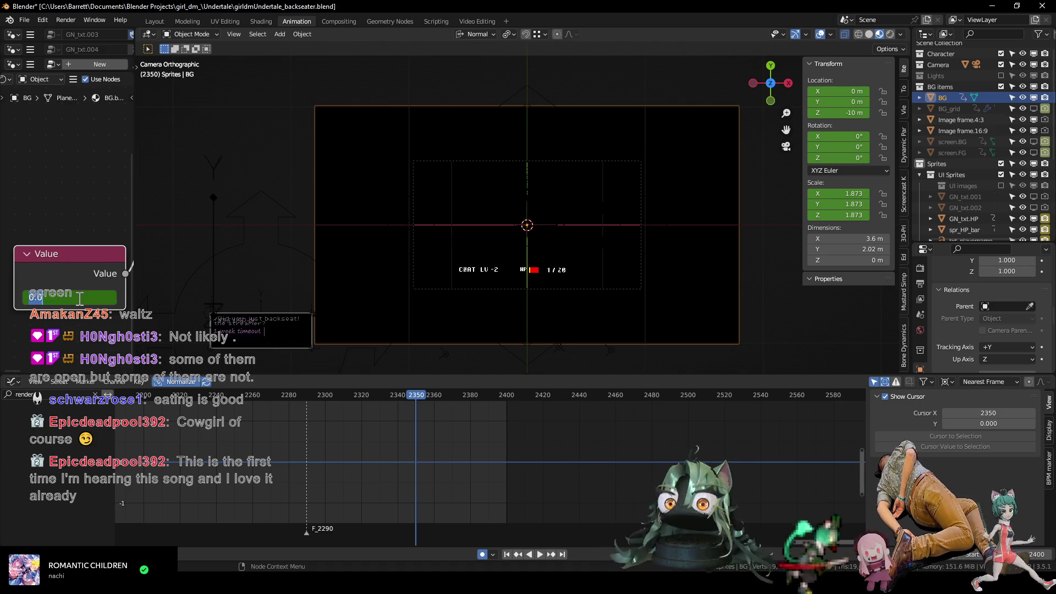
Keyframe the Value node, then raise its value at frame 2399 and key it again.
key(Return)
key(i)
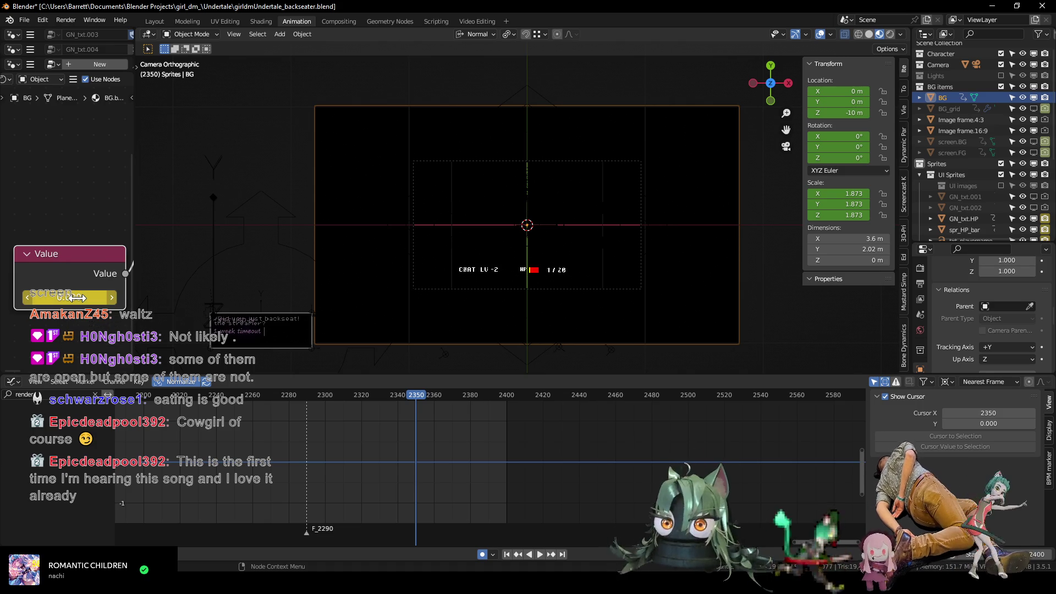
drag(412, 396, 507, 401)
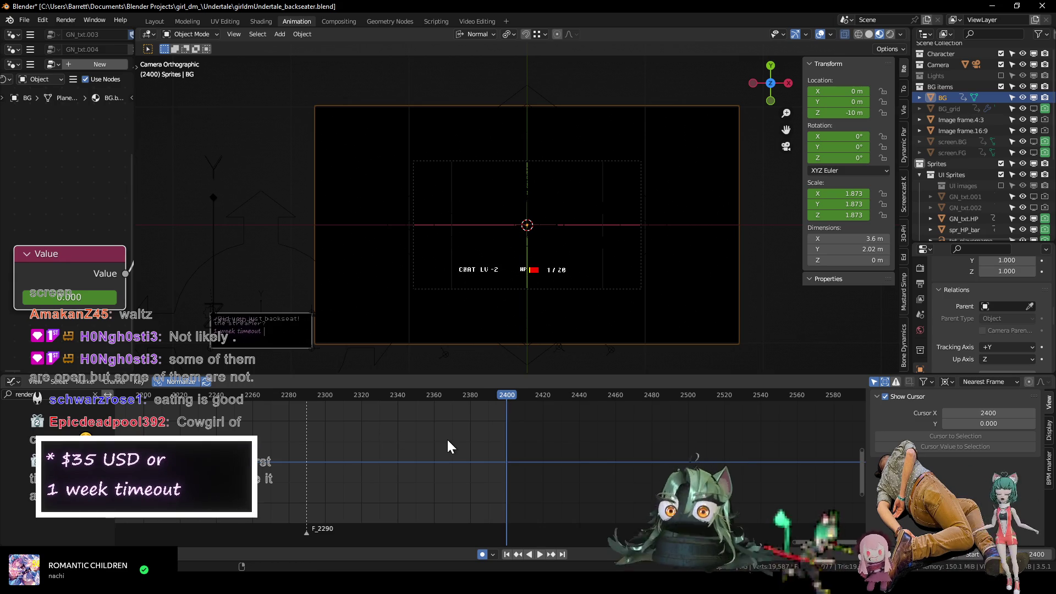
drag(91, 296, 190, 297)
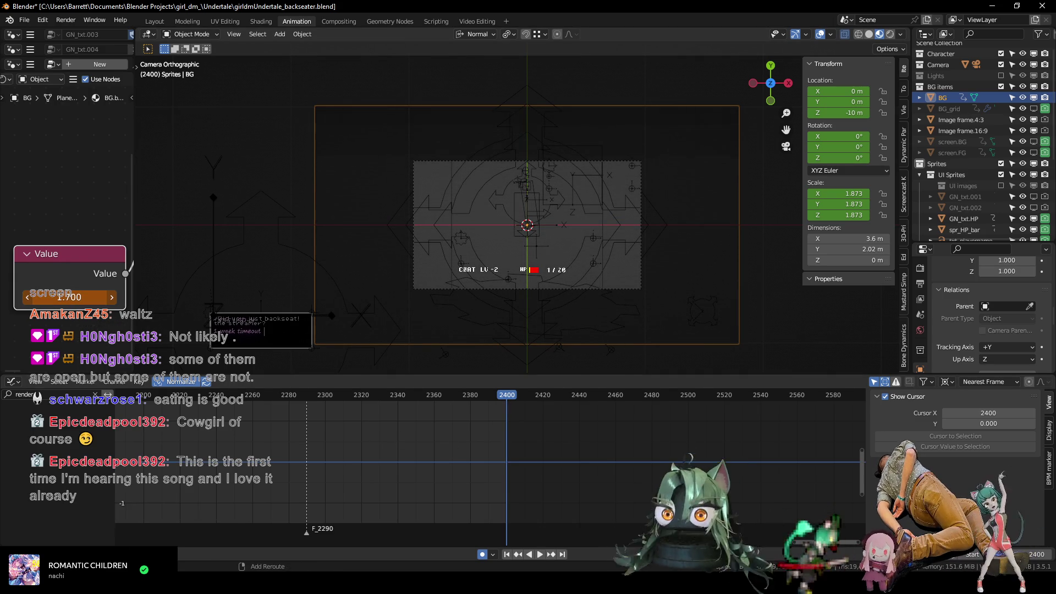
drag(190, 296, 215, 296)
key(i)
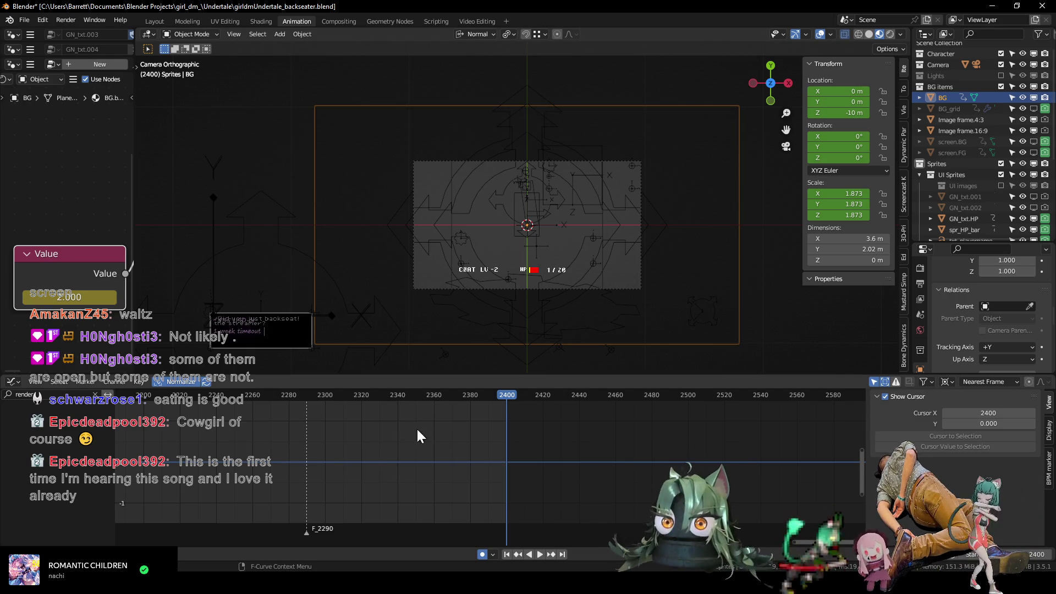
Play from frame 2286, test-render frame 2380, then bring up the Video Editing layout.
click(299, 395)
key(space)
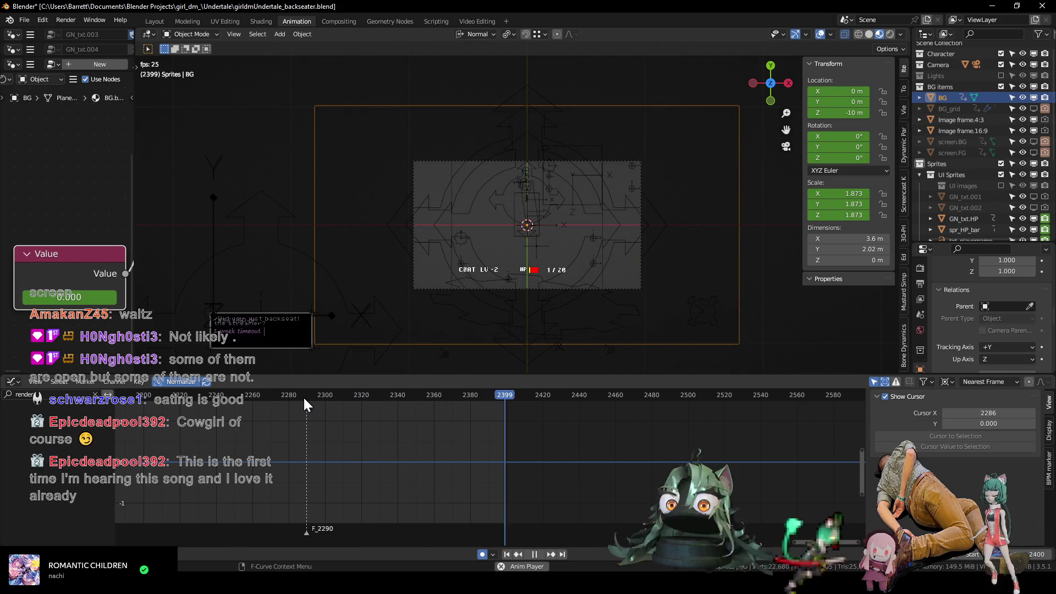
key(space)
drag(384, 403, 470, 397)
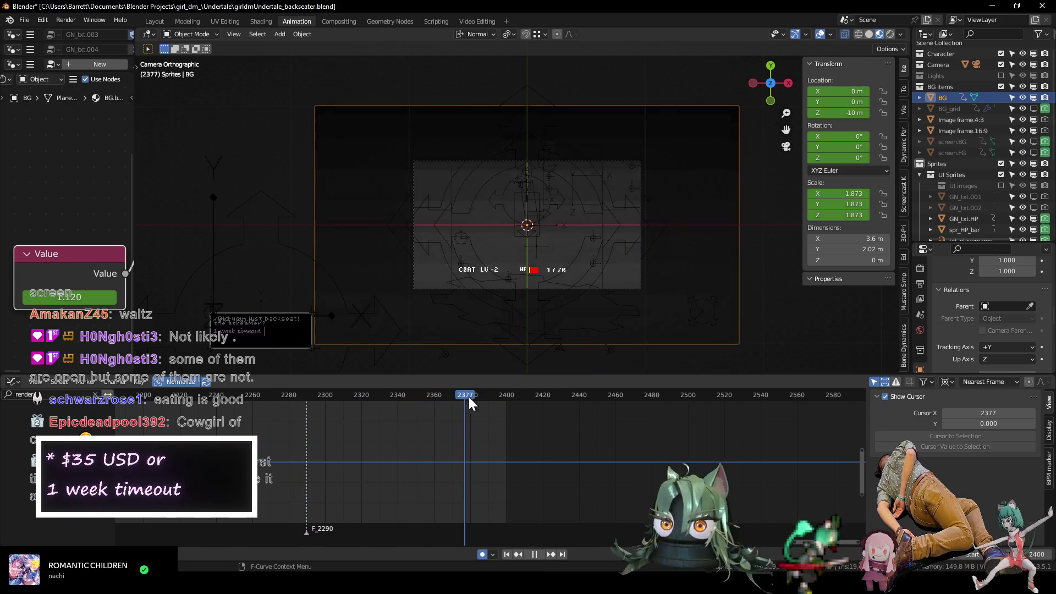
key(F12)
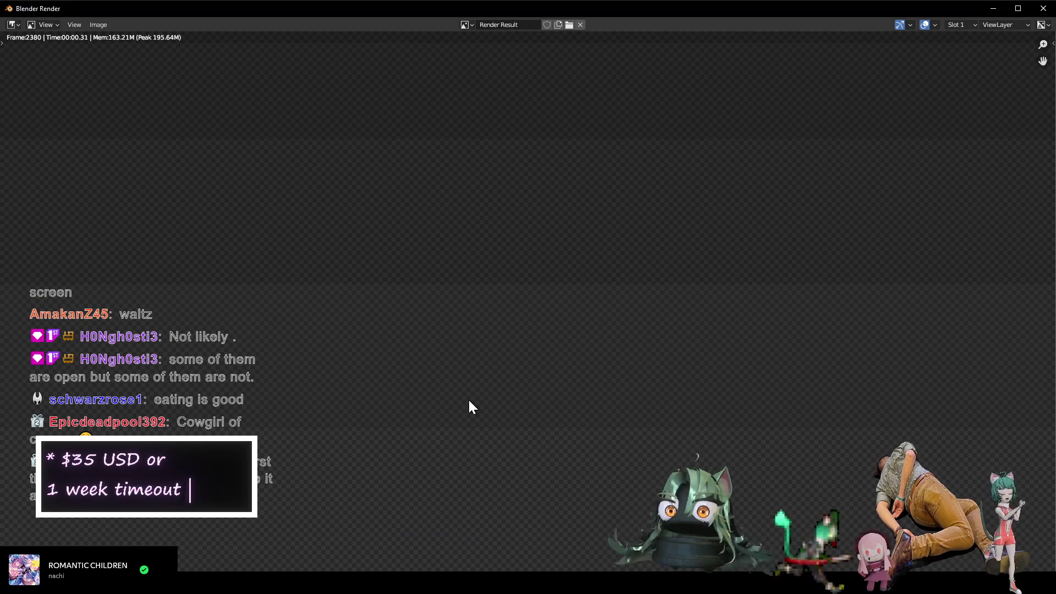
scroll(509, 272, up, 2)
scroll(509, 286, up, 1)
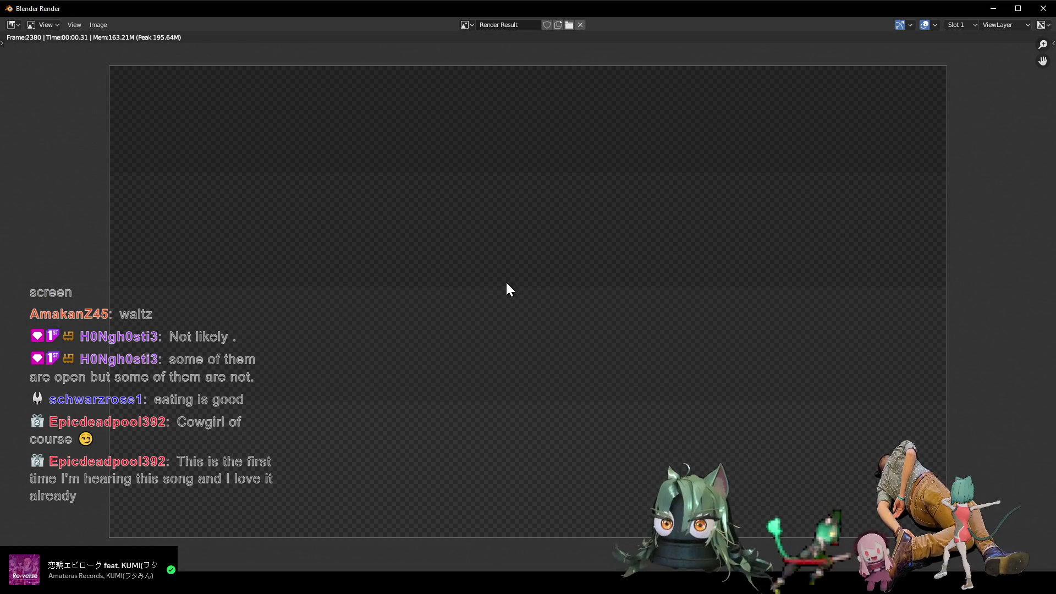
scroll(505, 281, down, 1)
key(Escape)
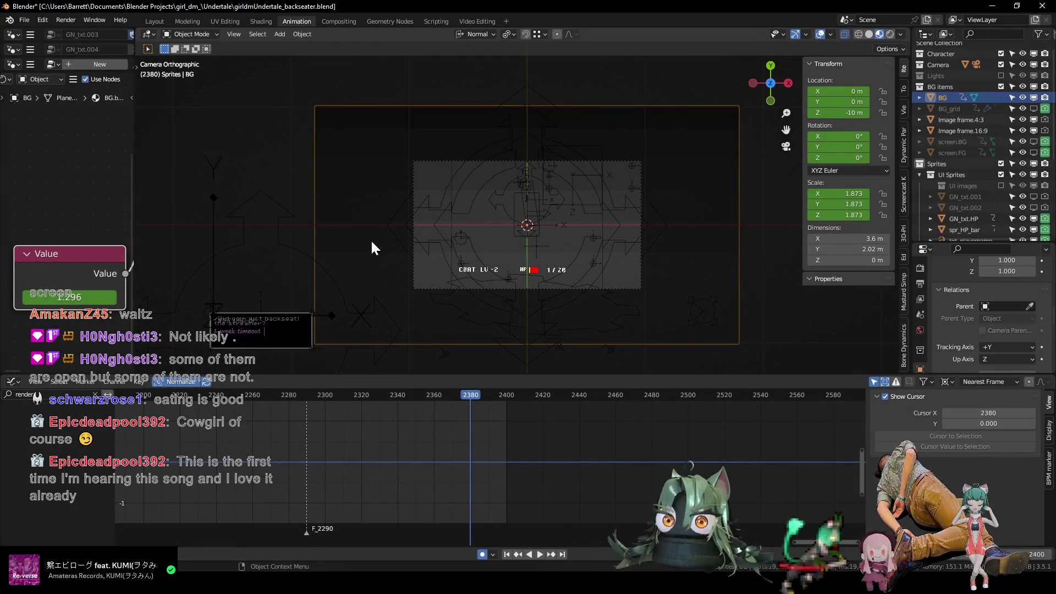
click(475, 22)
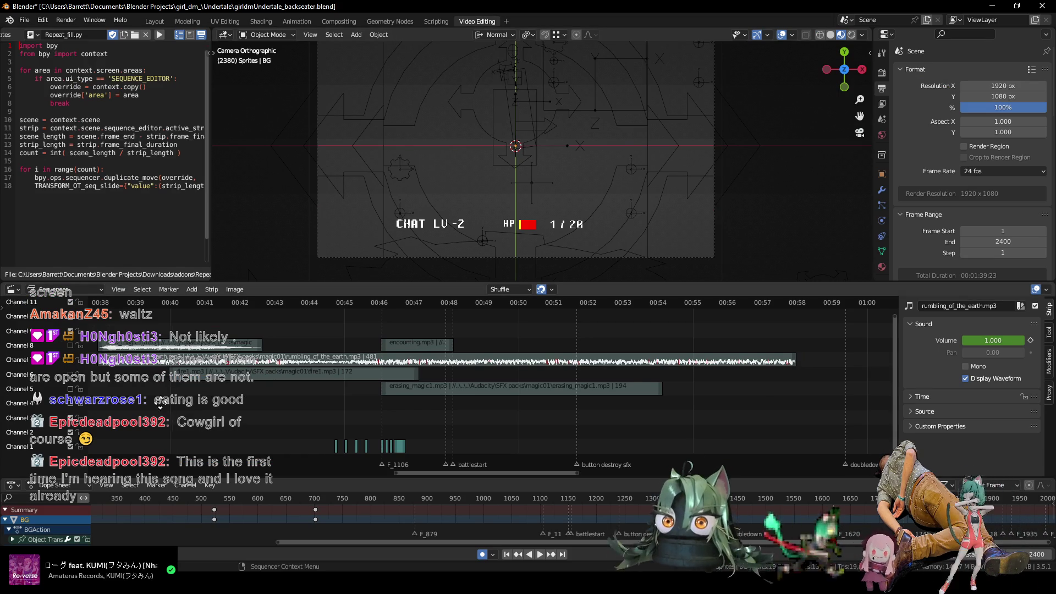
Pan and zoom the Sequencer to review the sound strips around the battle start.
middle_drag(161, 403, 176, 356)
middle_drag(148, 393, 568, 454)
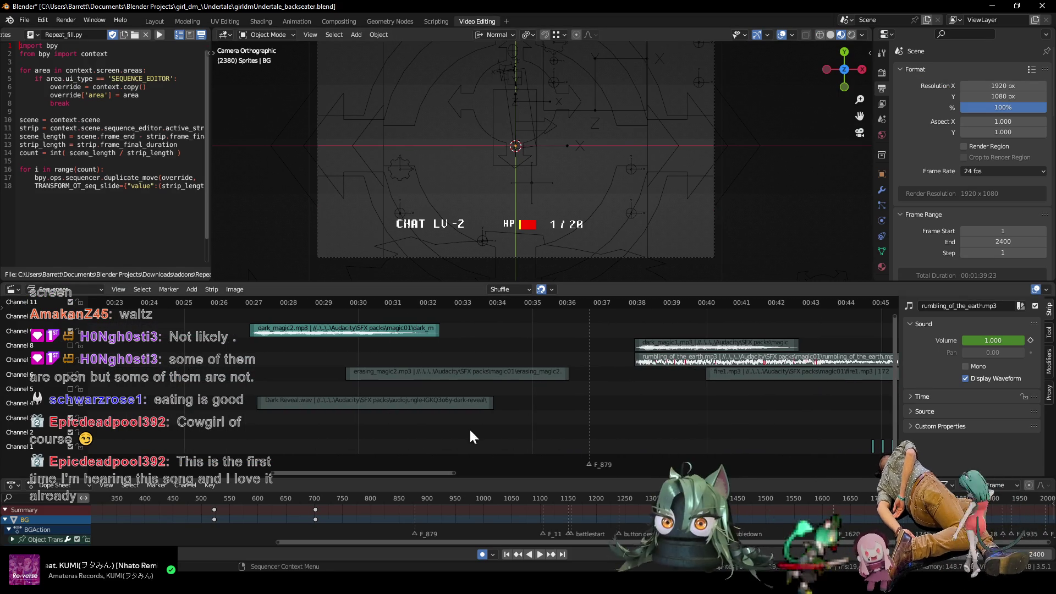
mouse_move(568, 454)
middle_down()
mouse_move(398, 428)
mouse_move(353, 451)
middle_up()
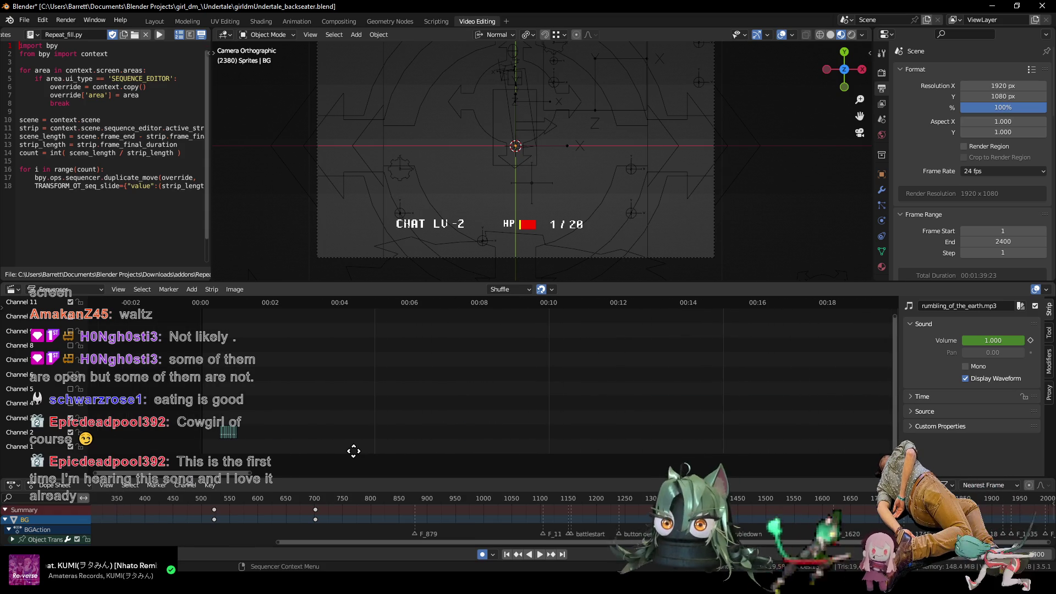
mouse_move(148, 454)
ctrl+middle_down()
mouse_move(319, 445)
mouse_move(497, 419)
mouse_move(500, 407)
mouse_move(337, 417)
ctrl+middle_up()
ctrl+middle_drag(492, 413, 511, 413)
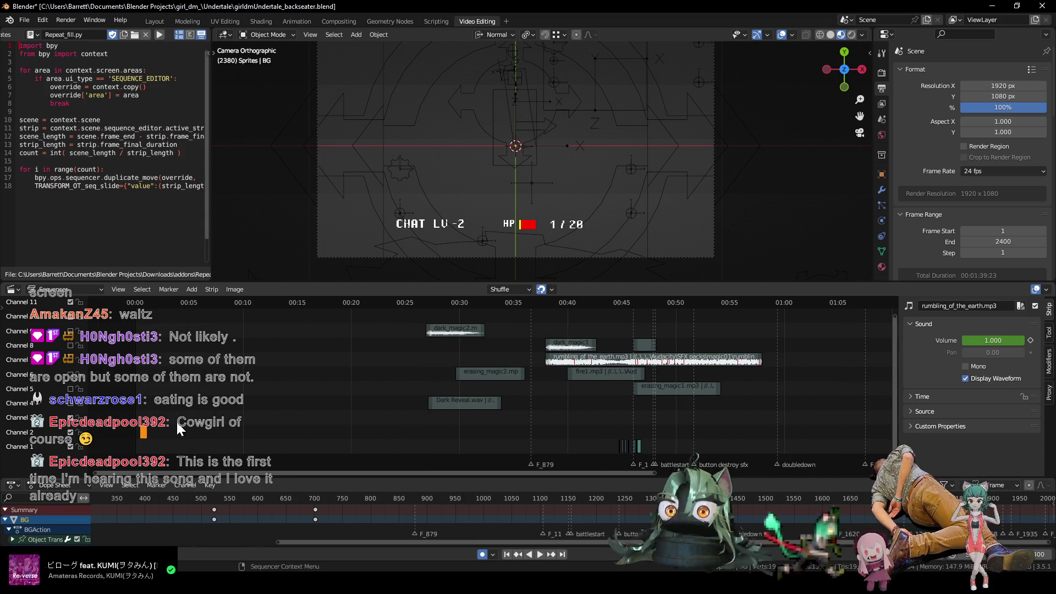
scroll(177, 425, down, 1)
scroll(231, 405, down, 1)
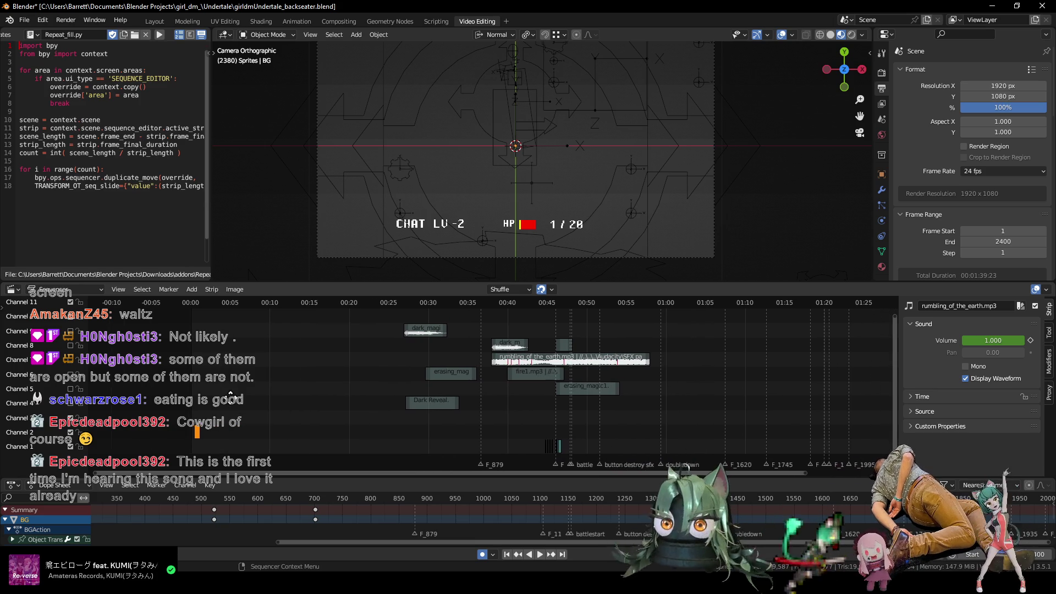
middle_drag(228, 395, 215, 405)
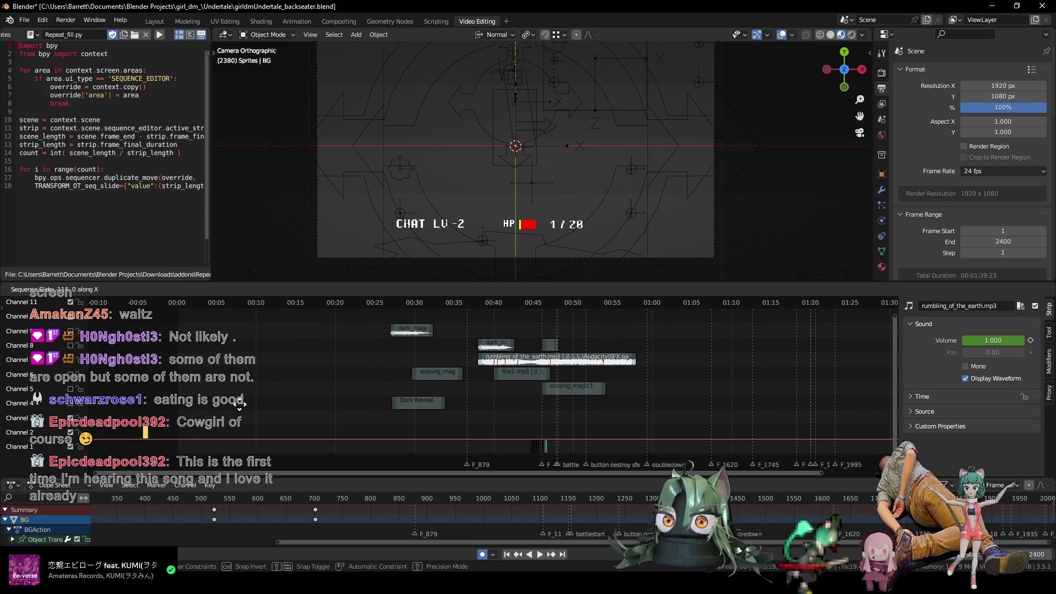
scroll(412, 426, up, 1)
scroll(289, 406, down, 2)
middle_drag(423, 406, 378, 412)
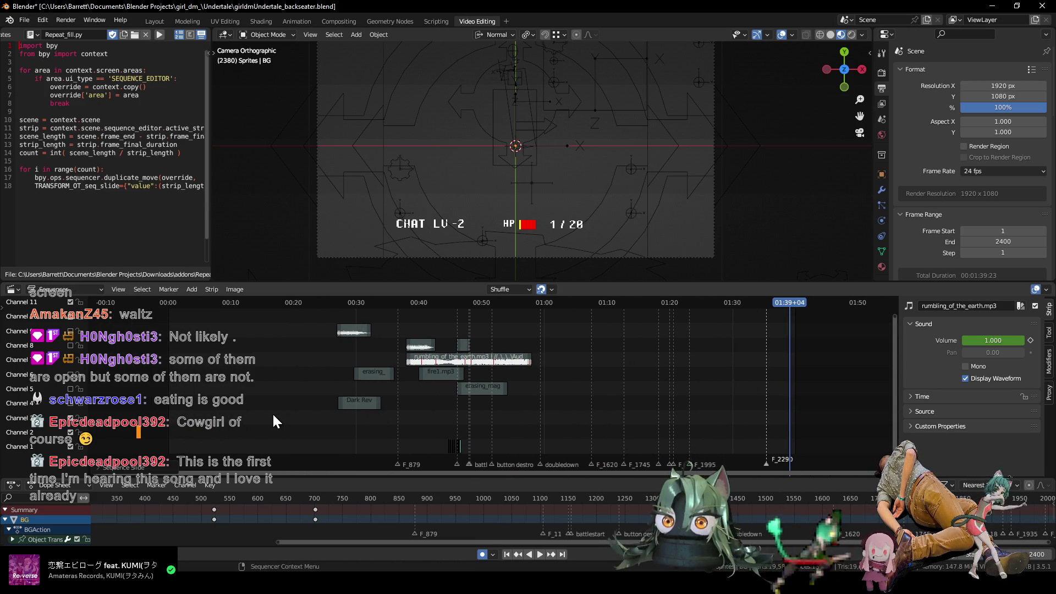
scroll(274, 413, up, 1)
scroll(279, 417, up, 1)
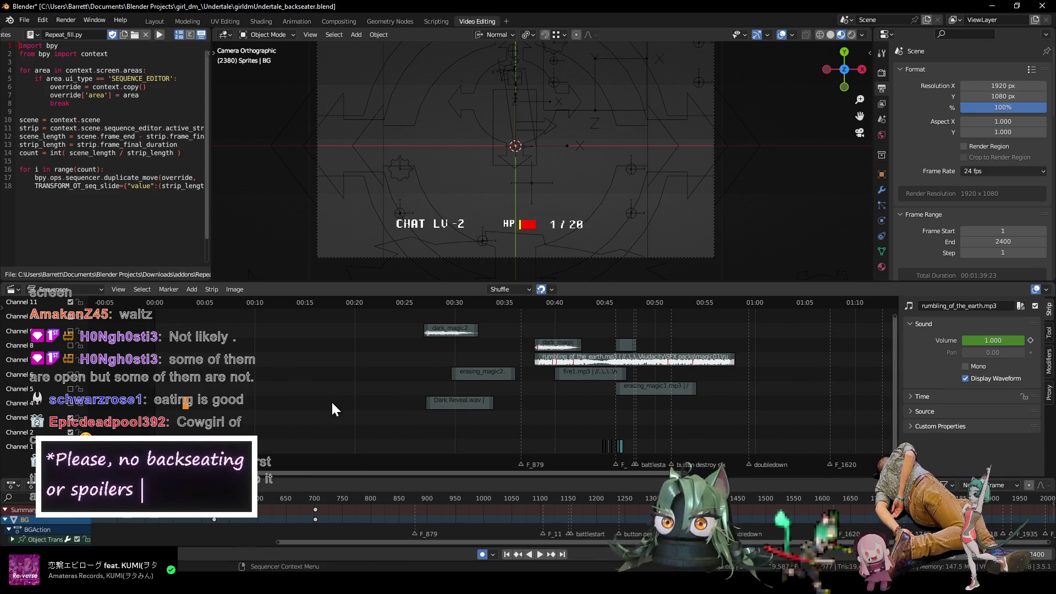
middle_drag(332, 410, 260, 395)
scroll(518, 401, up, 1)
scroll(543, 403, up, 1)
scroll(495, 408, up, 2)
scroll(450, 419, up, 1)
Play the stretch just before the battle-start sounds, then return to the Animation layout.
drag(433, 304, 486, 304)
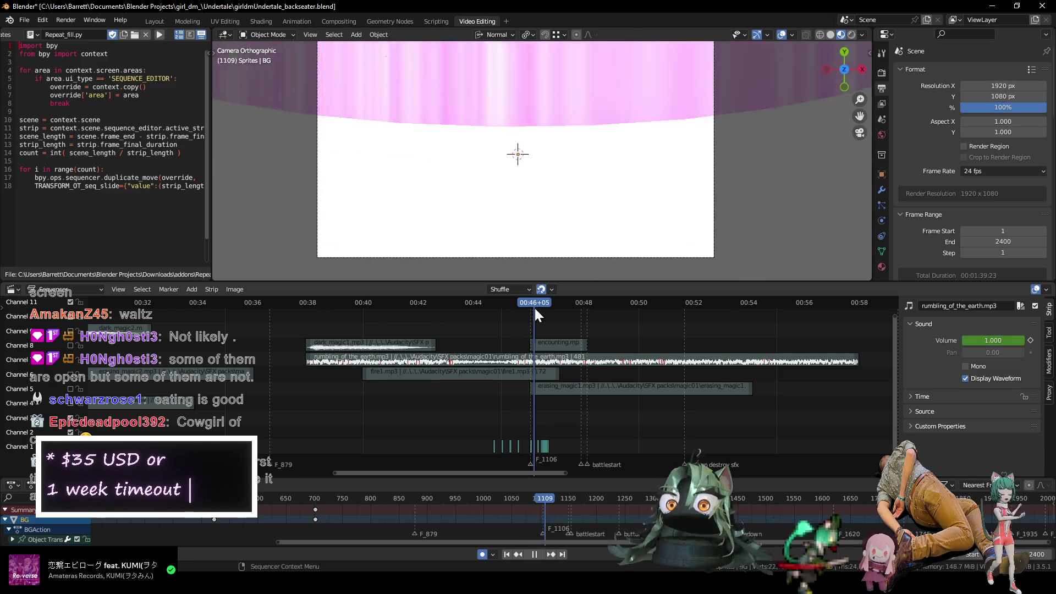
key(space)
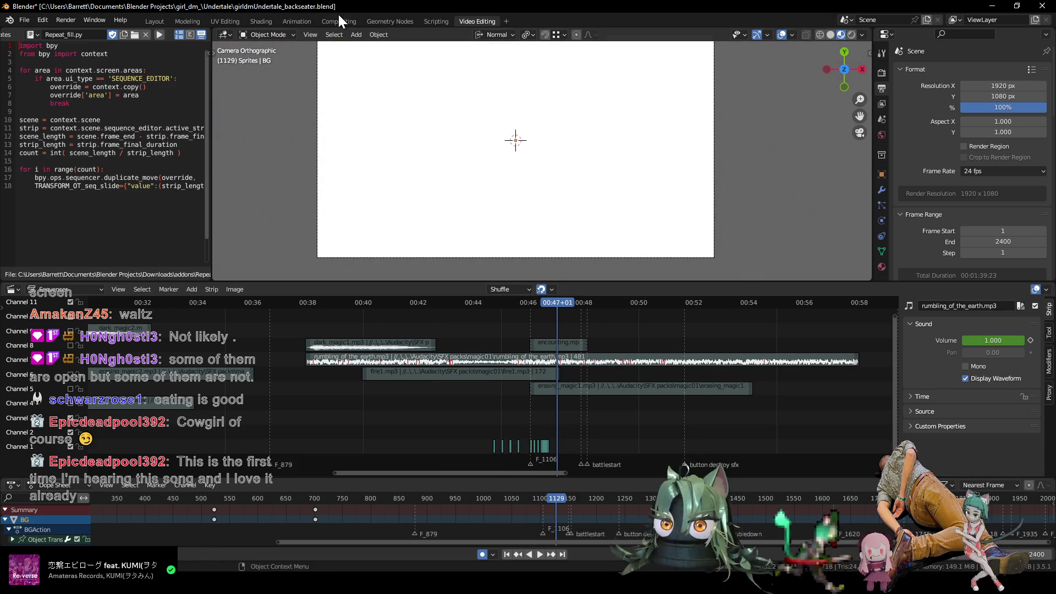
click(298, 22)
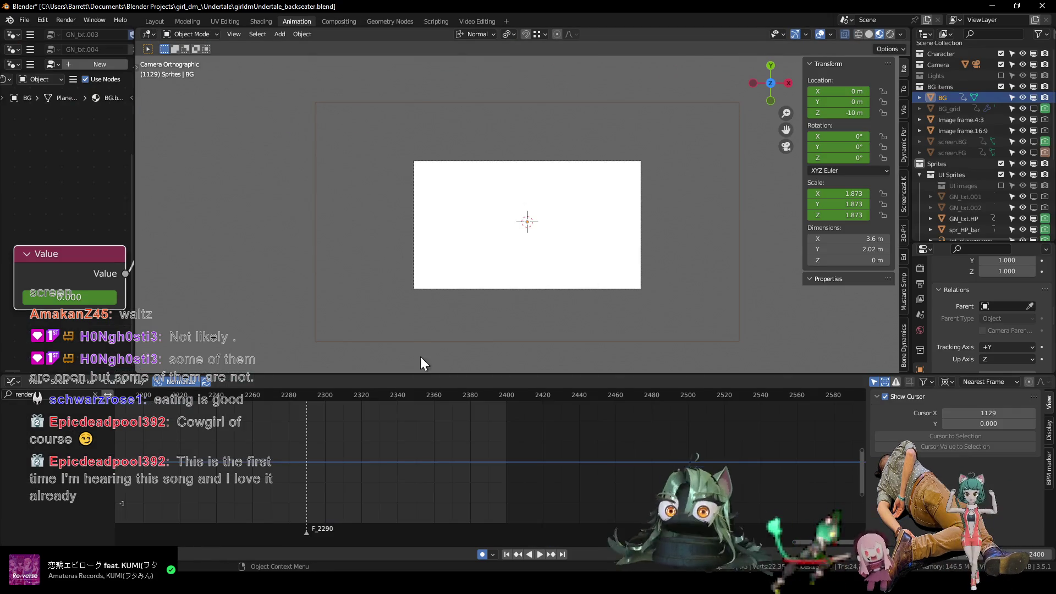
scroll(330, 429, down, 10)
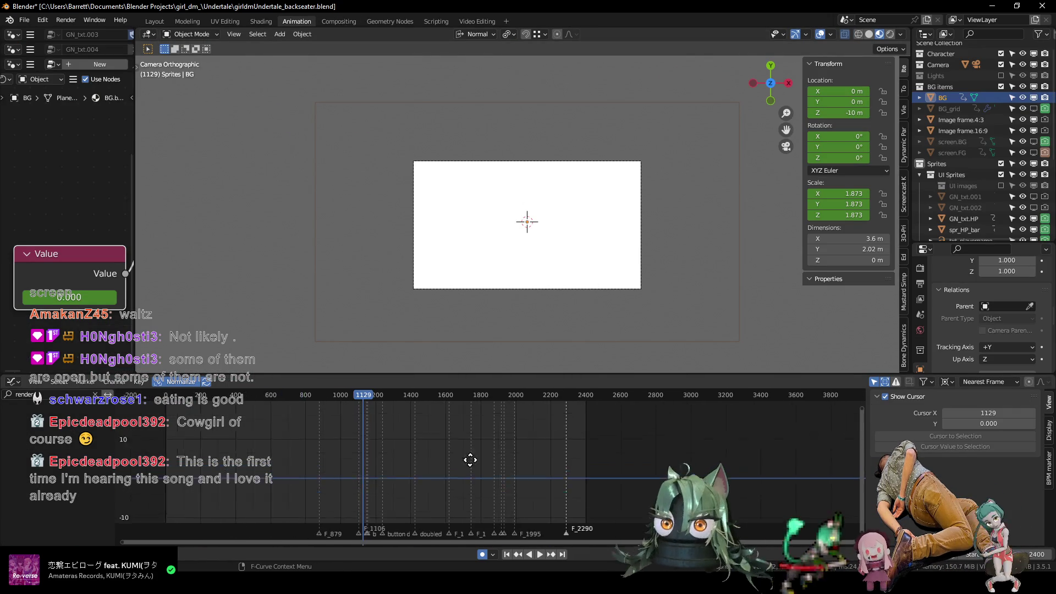
Frame all graph keys and play the animation from around frame 720 into the battle scene.
key(Home)
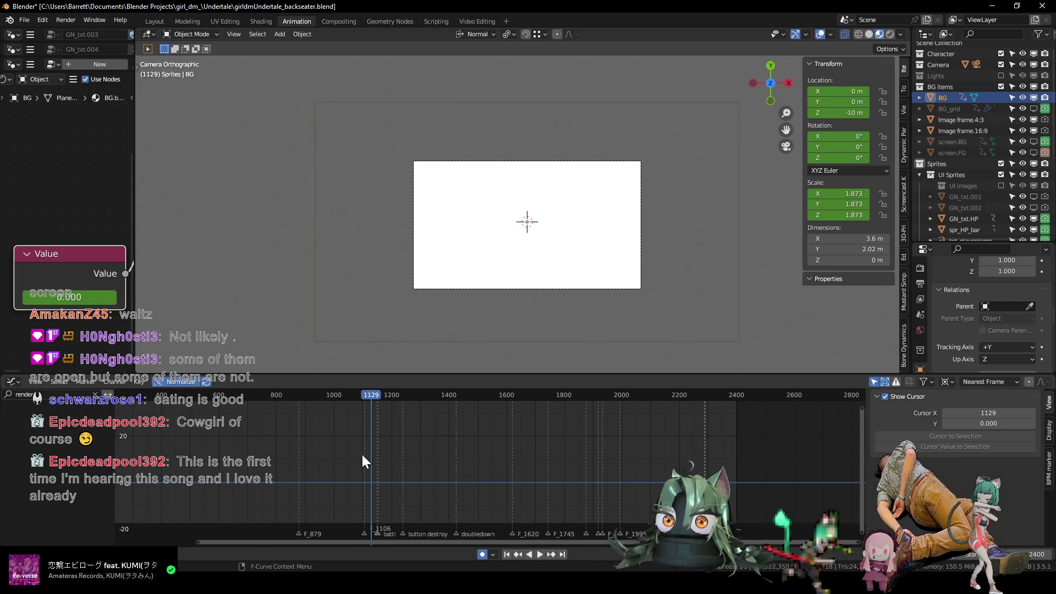
drag(320, 395, 254, 398)
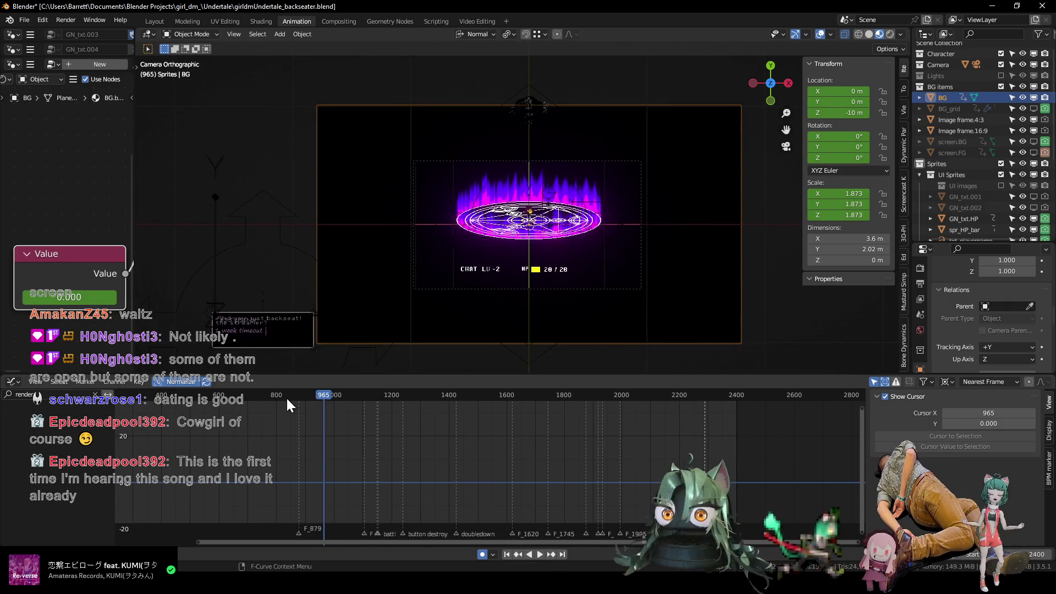
key(space)
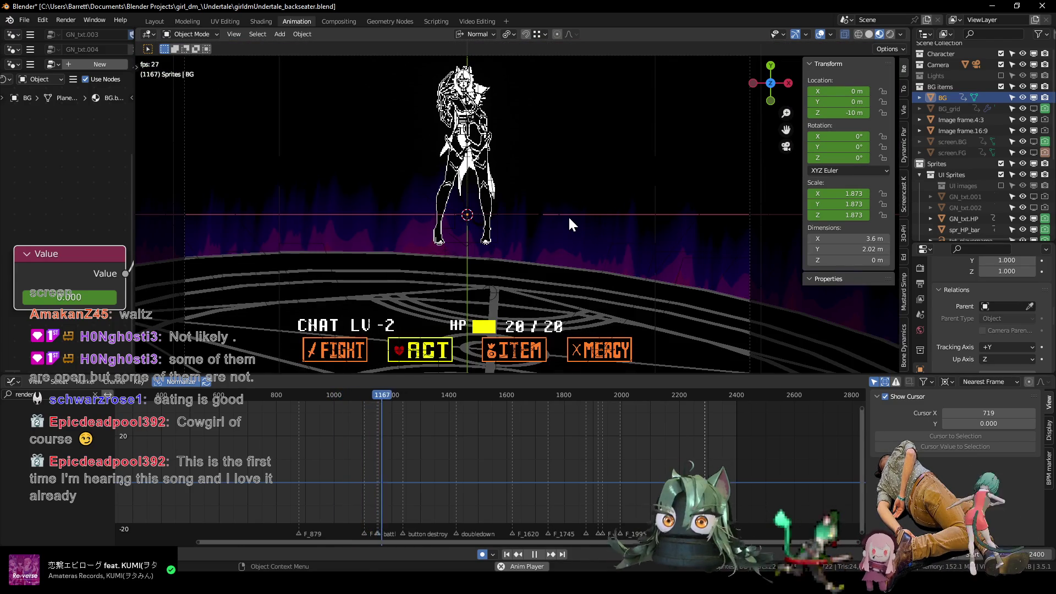
Stop at the speech bubble, step to frame 1154 after the battle cut, and select the heart rig.
key(space)
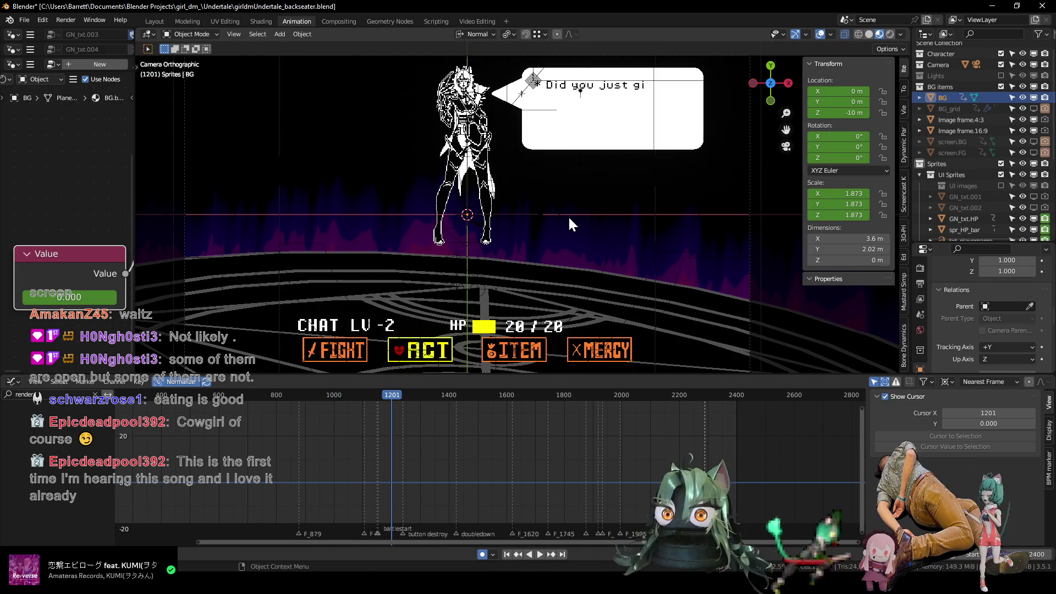
click(378, 397)
key(space)
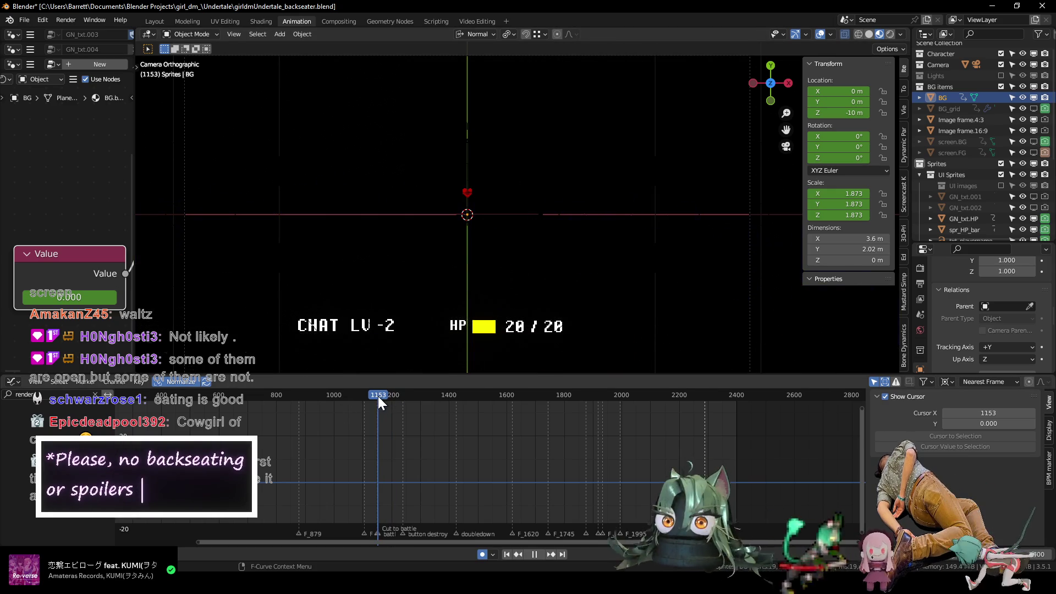
key(Left)
key(Left)
key(Left)
key(Right)
key(Right)
key(Right)
key(Right)
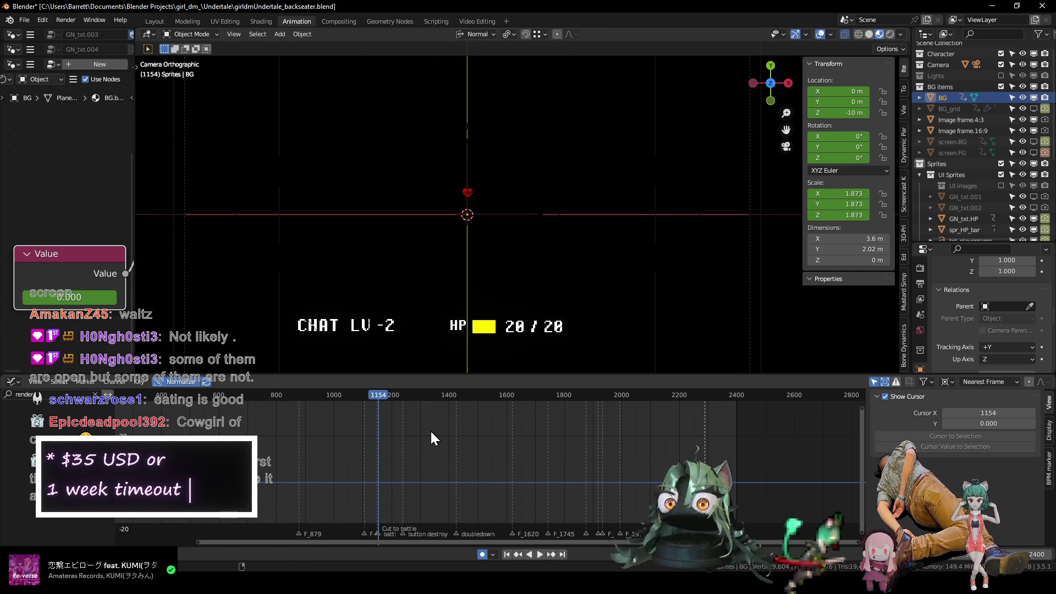
click(466, 193)
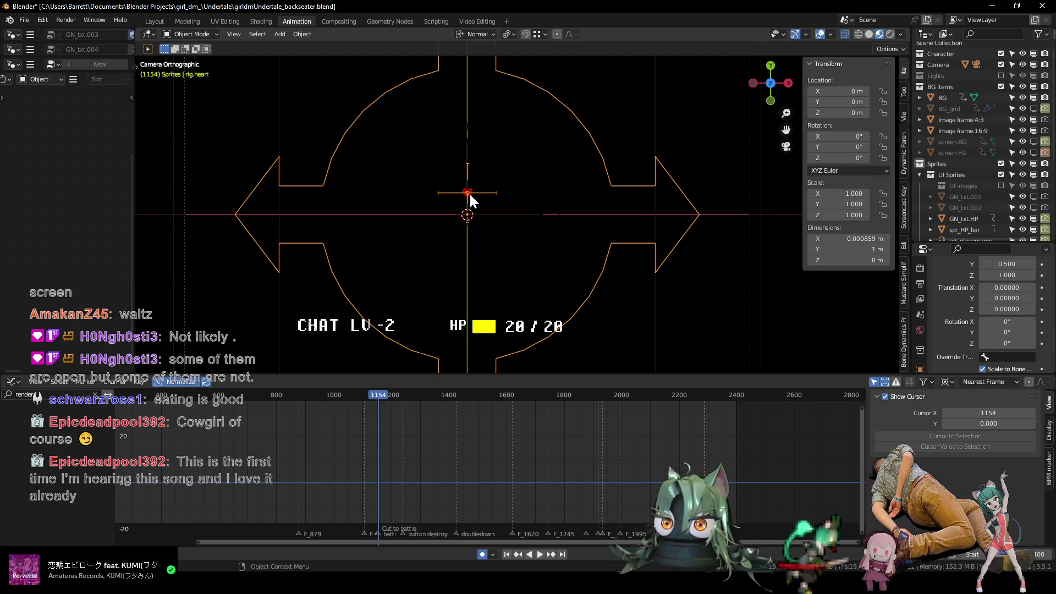
In Pose Mode key the heart rig's Render value to 0 at frame 1106 and play back to check it.
key(ctrl+Tab)
scroll(394, 488, up, 3)
scroll(413, 435, up, 3)
scroll(417, 441, up, 1)
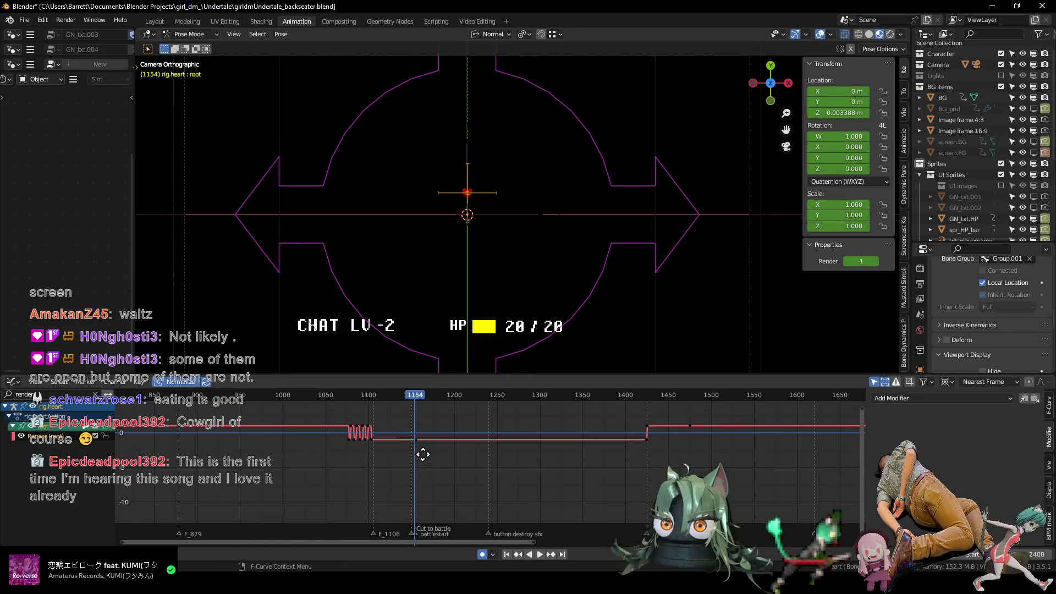
scroll(438, 450, up, 2)
middle_drag(444, 455, 470, 466)
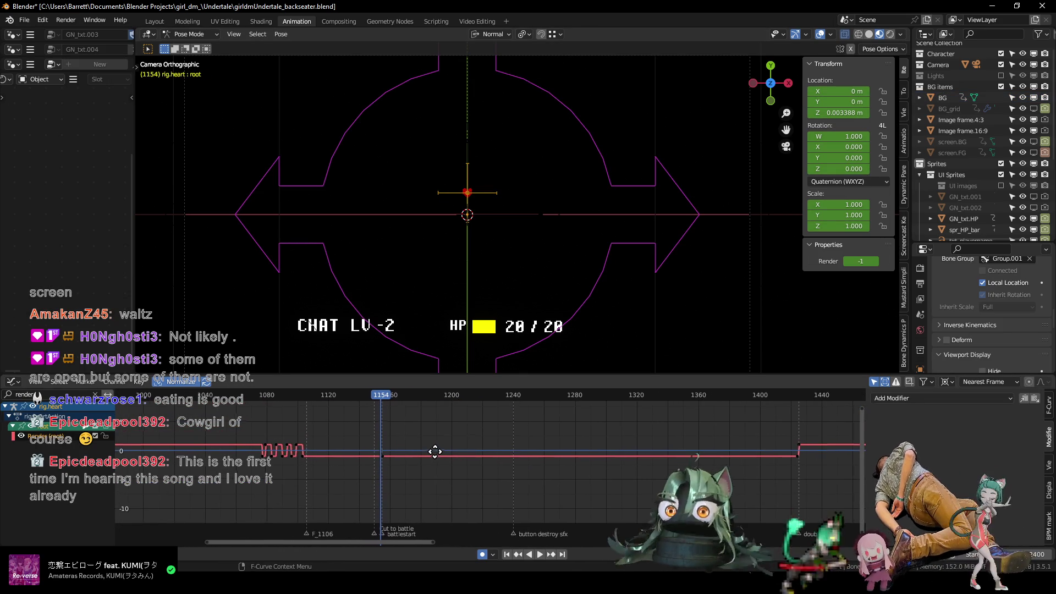
scroll(348, 441, up, 2)
mouse_move(347, 441)
middle_down()
mouse_move(292, 429)
mouse_move(431, 444)
middle_up()
scroll(425, 448, up, 1)
key(Left)
key(Left)
key(Left)
key(Left)
key(Left)
key(Left)
key(Left)
key(Left)
key(Left)
key(Left)
key(Left)
key(Left)
key(Left)
key(Left)
key(Left)
key(Left)
key(Left)
key(Left)
key(Left)
key(Left)
key(Left)
key(Left)
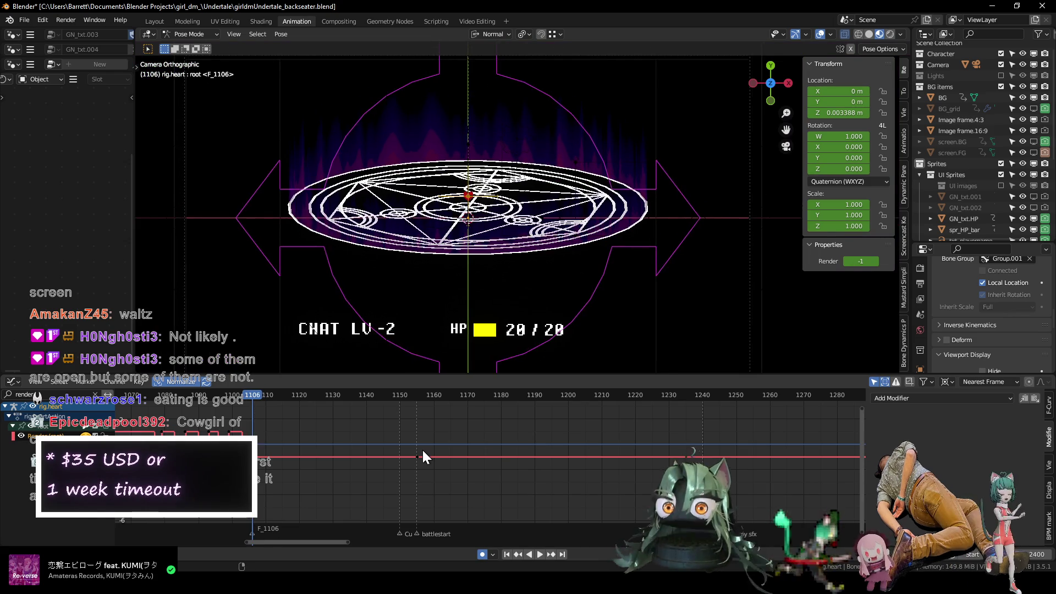
key(Left)
key(Left)
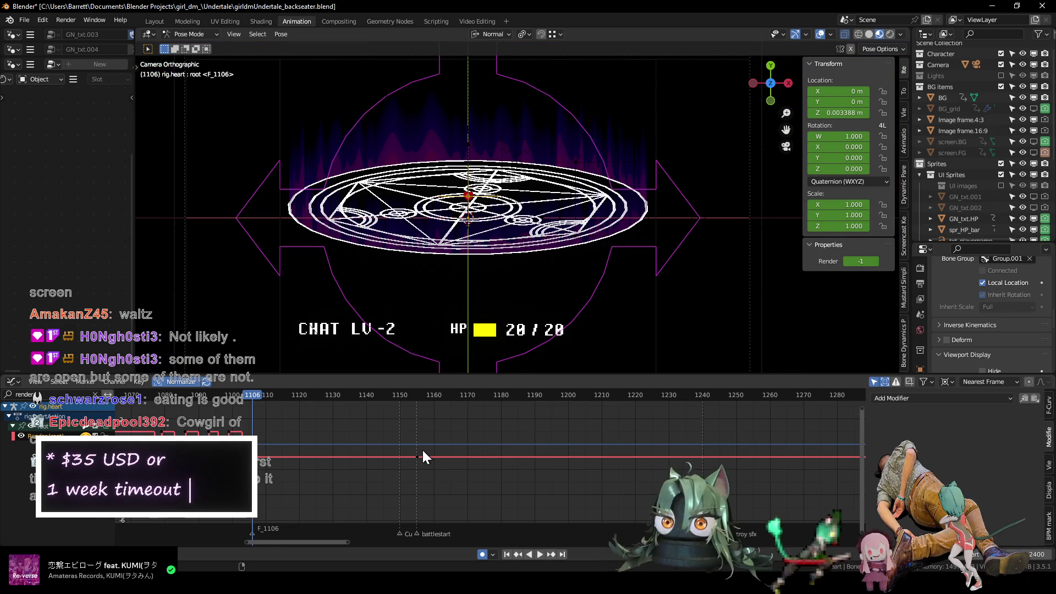
click(876, 264)
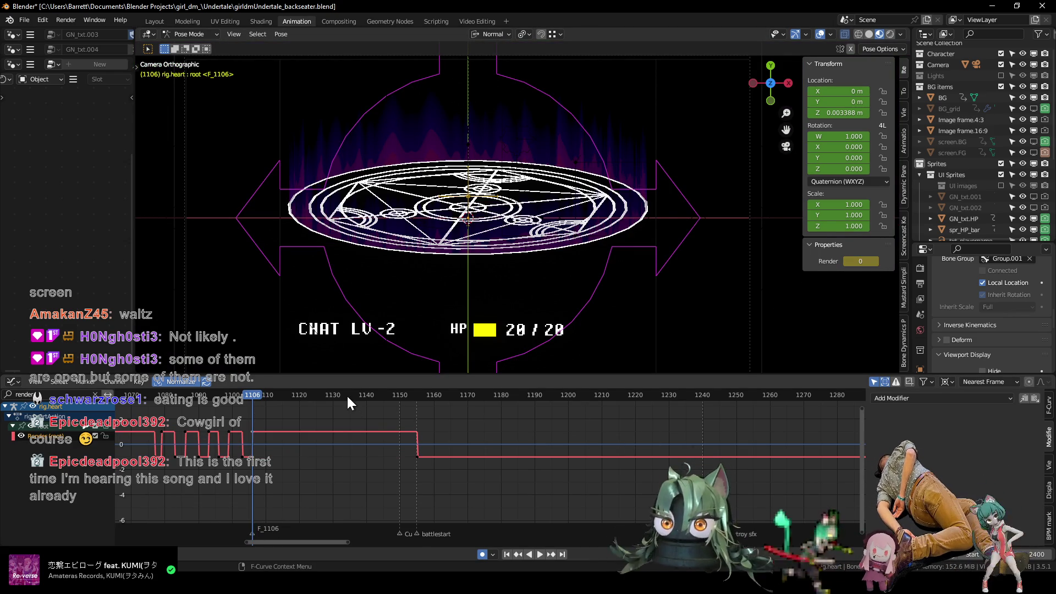
key(space)
key(space)
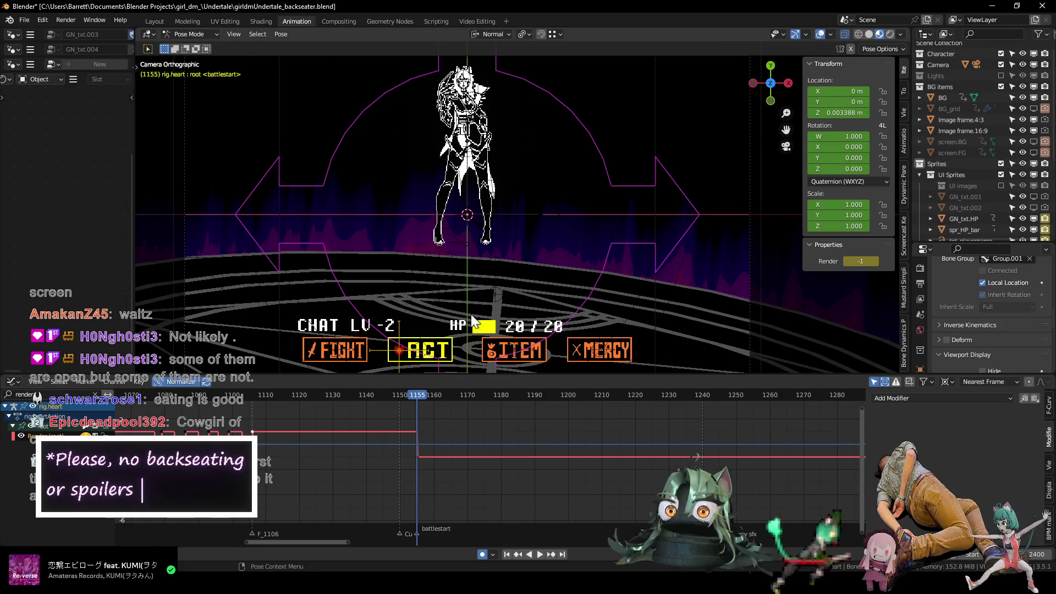
scroll(522, 233, down, 1)
scroll(513, 215, up, 1)
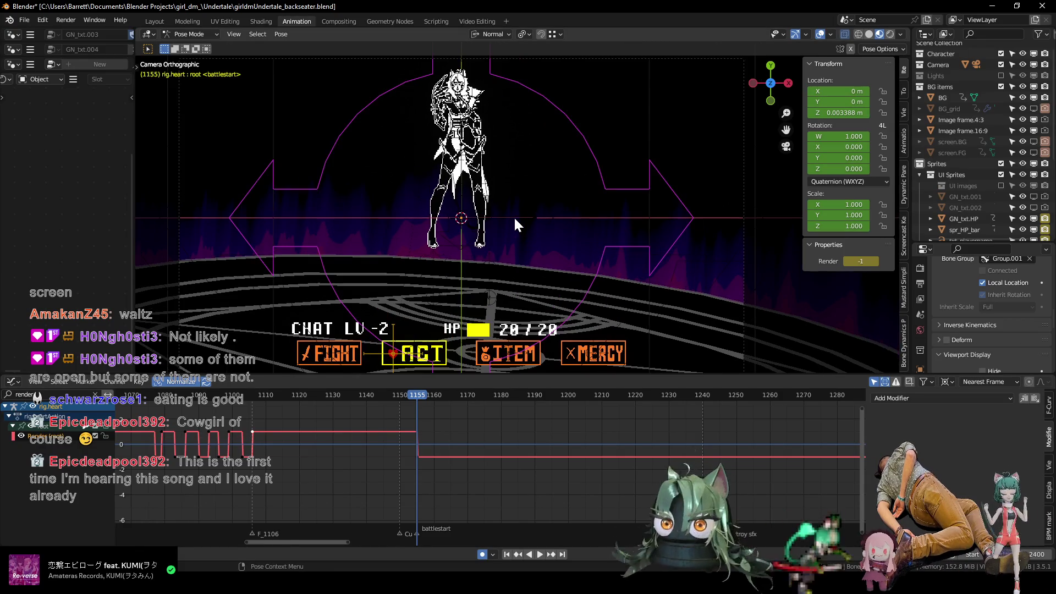
scroll(518, 208, down, 1)
Play through the ACT options to frame 1372, then cue the Asgore fight reference video at 1:38.
key(space)
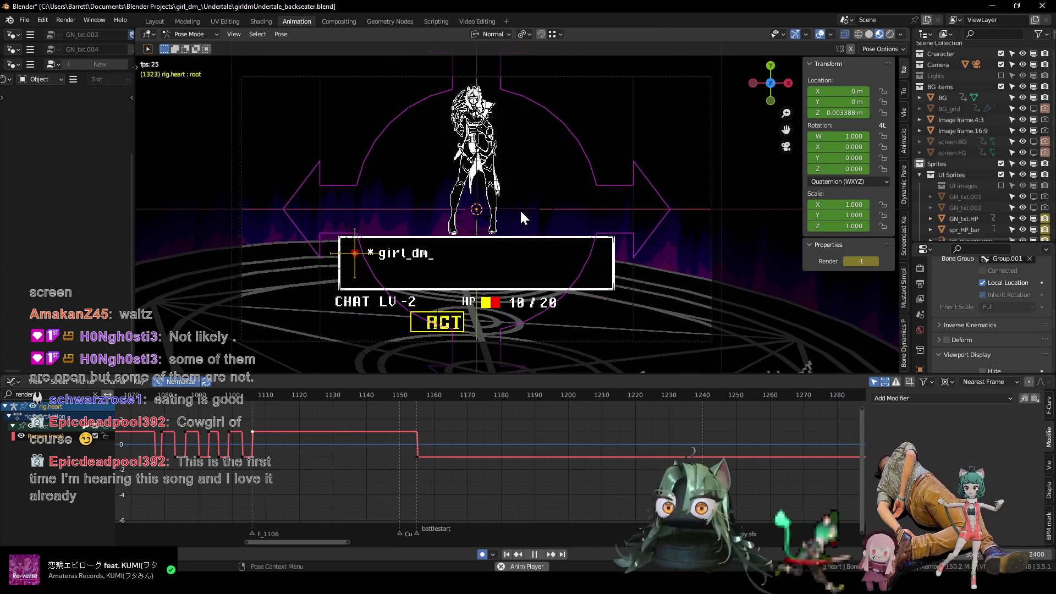
key(space)
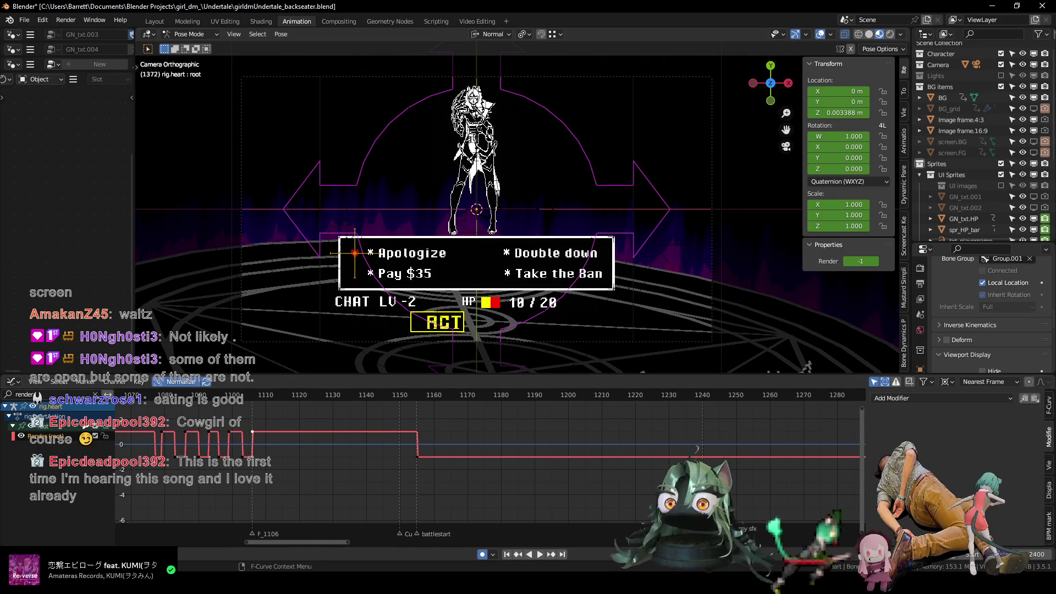
key(alt+Tab)
click(314, 438)
click(468, 230)
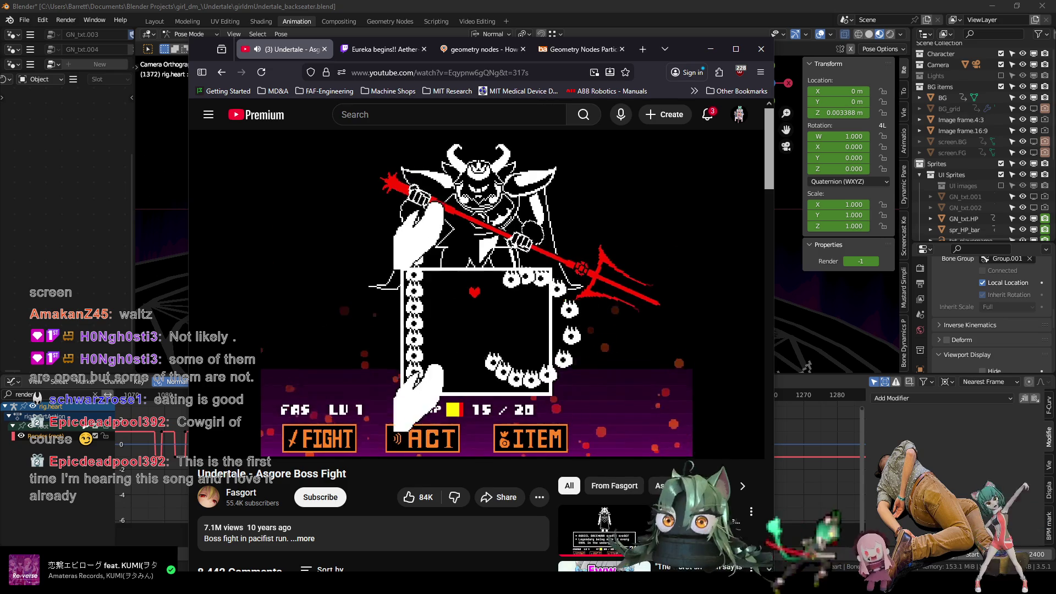
Pause the Asgore boss fight video and bring Blender back to the front.
click(585, 176)
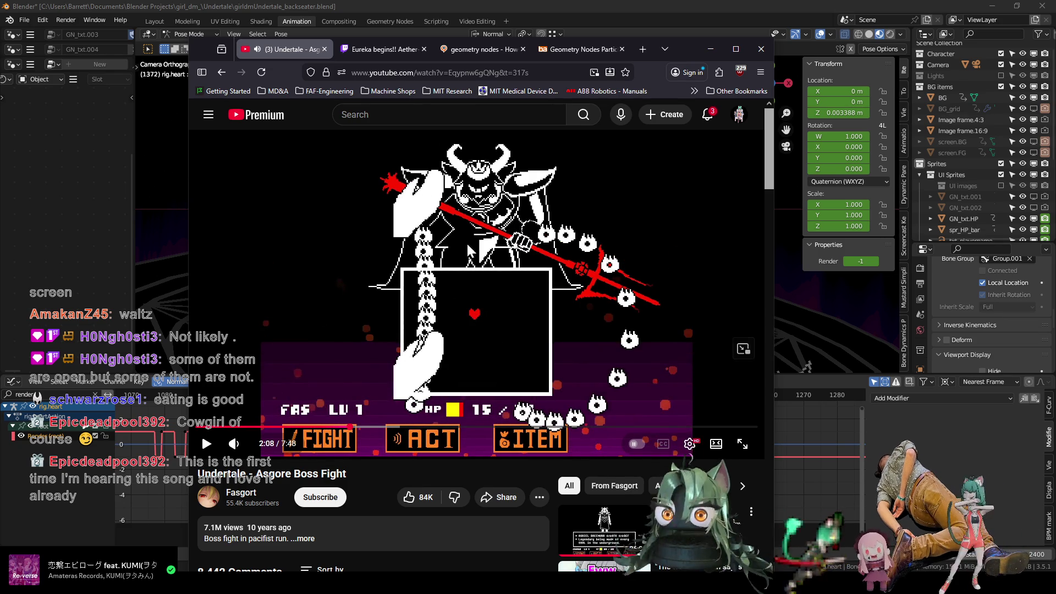
click(392, 8)
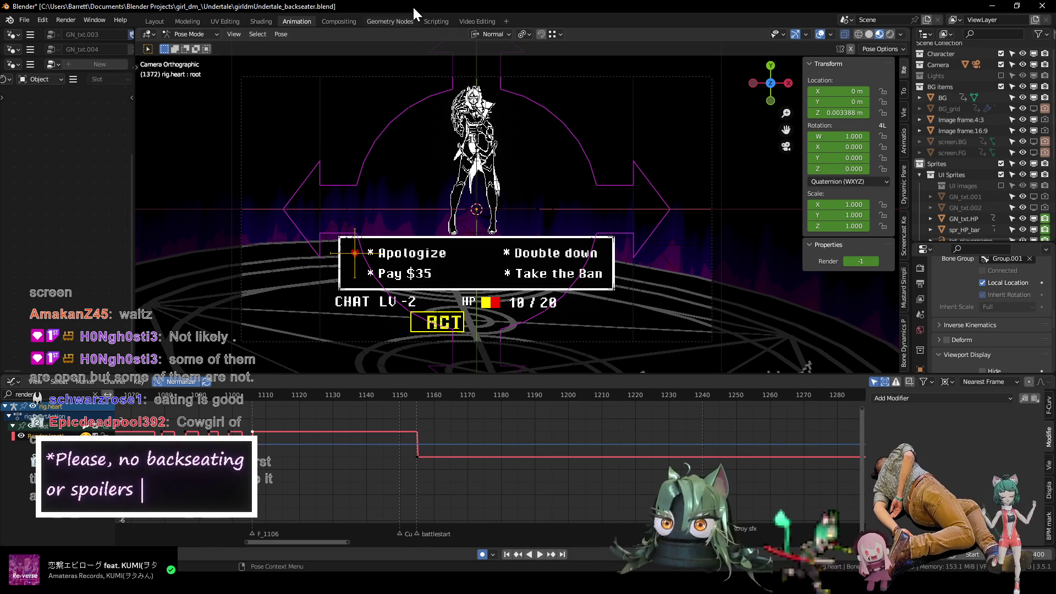
Start animation playback to review the heart and speech bubble motion.
key(space)
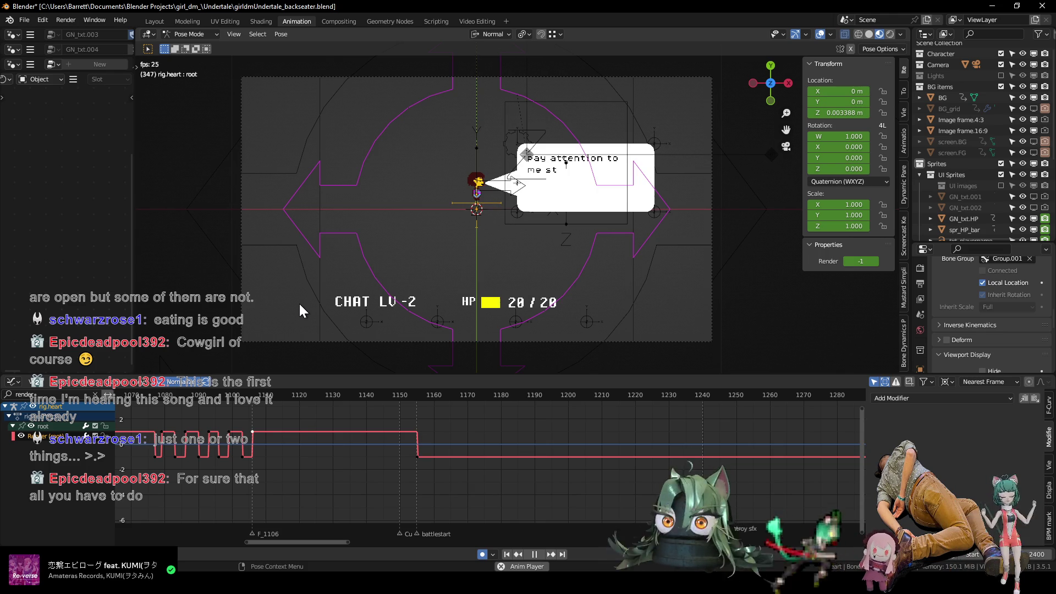
Stop playback and put the speech bubble rig into Pose Mode.
key(space)
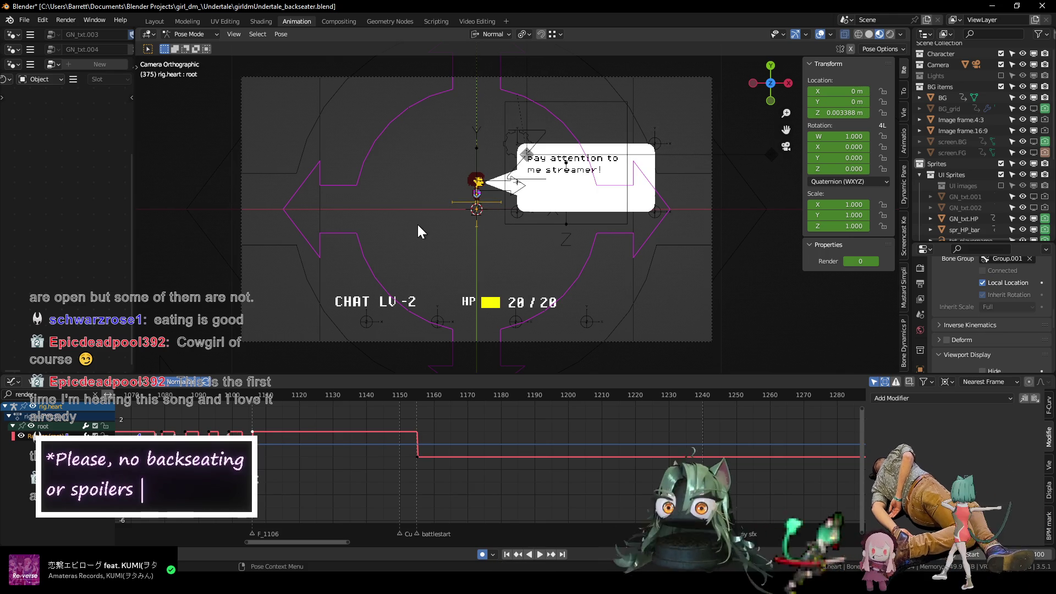
key(ctrl+Tab)
click(515, 216)
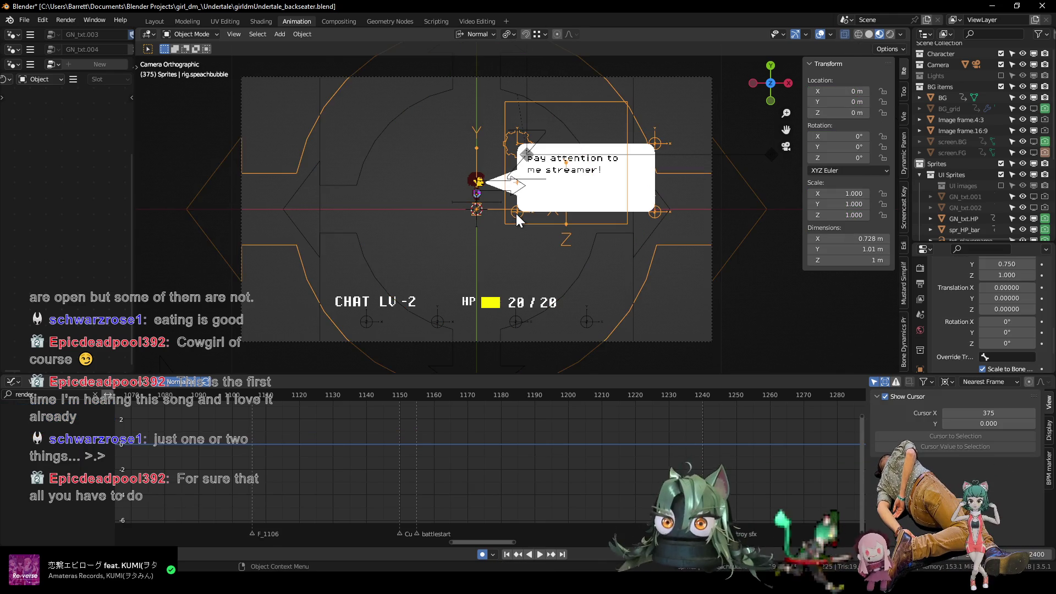
key(ctrl+Tab)
Frame the speech bubble curves in the Graph Editor and scrub to frame 139.
mouse_move(204, 466)
middle_down()
mouse_move(407, 476)
mouse_move(450, 456)
mouse_move(572, 532)
middle_up()
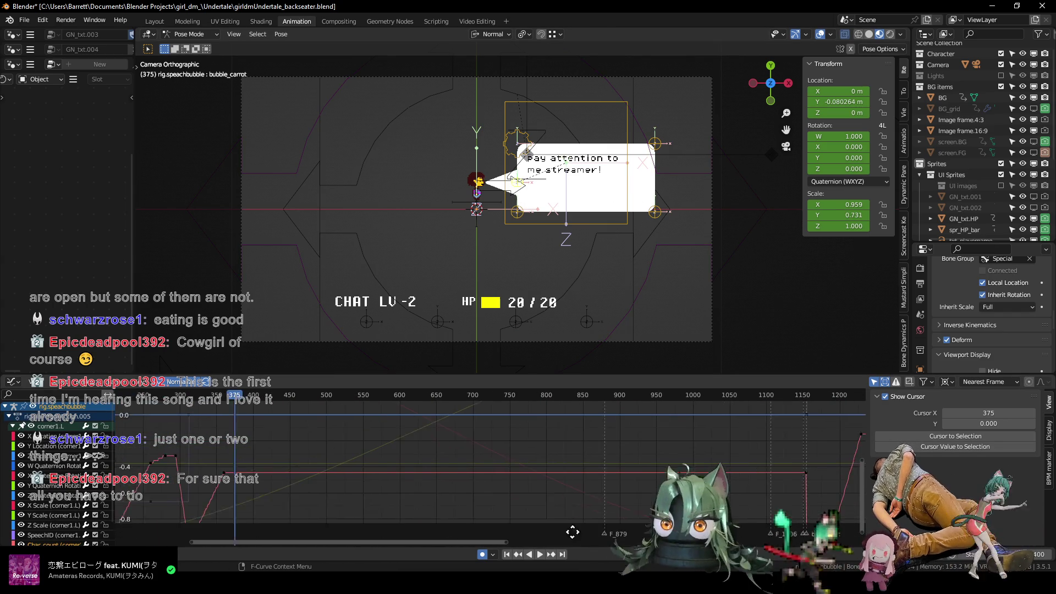
mouse_move(354, 440)
middle_down()
mouse_move(497, 441)
mouse_move(493, 467)
mouse_move(284, 439)
middle_up()
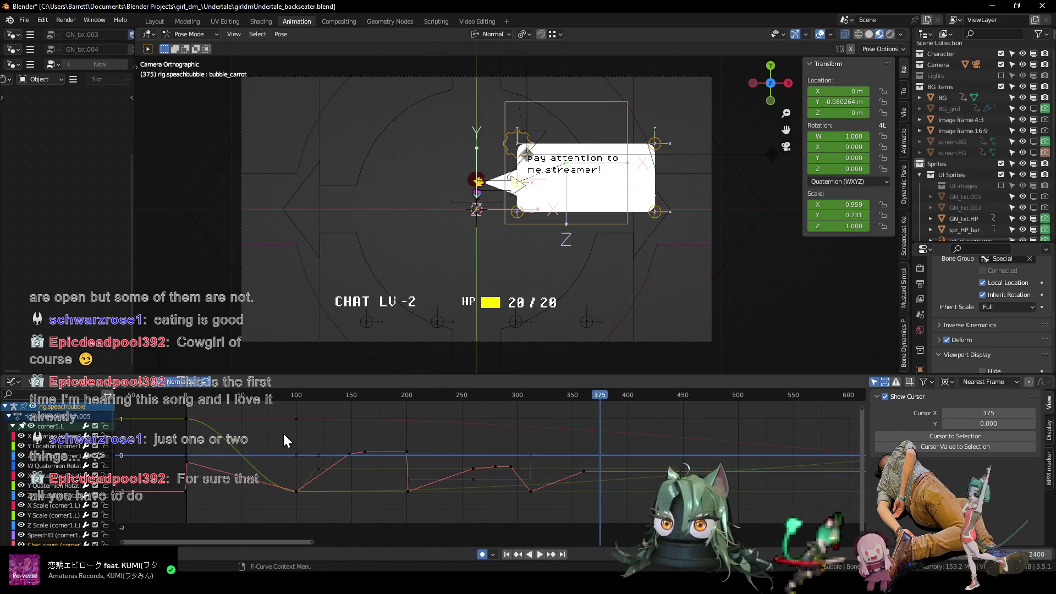
drag(278, 395, 413, 401)
drag(344, 408, 340, 404)
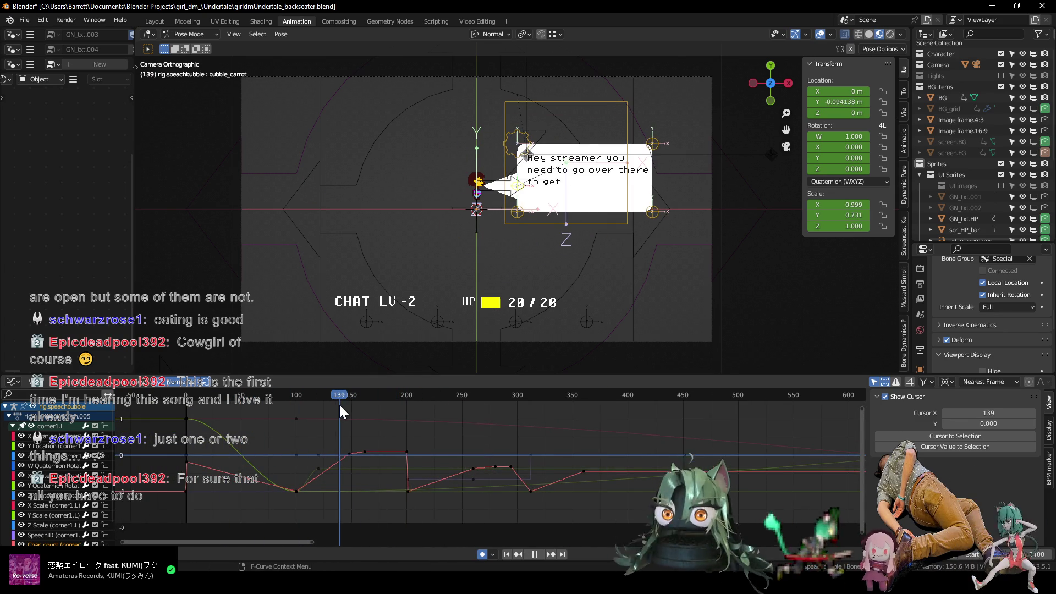
Select the bubble_carrot bone's curve keyframe and view the whole curve timeline.
click(318, 469)
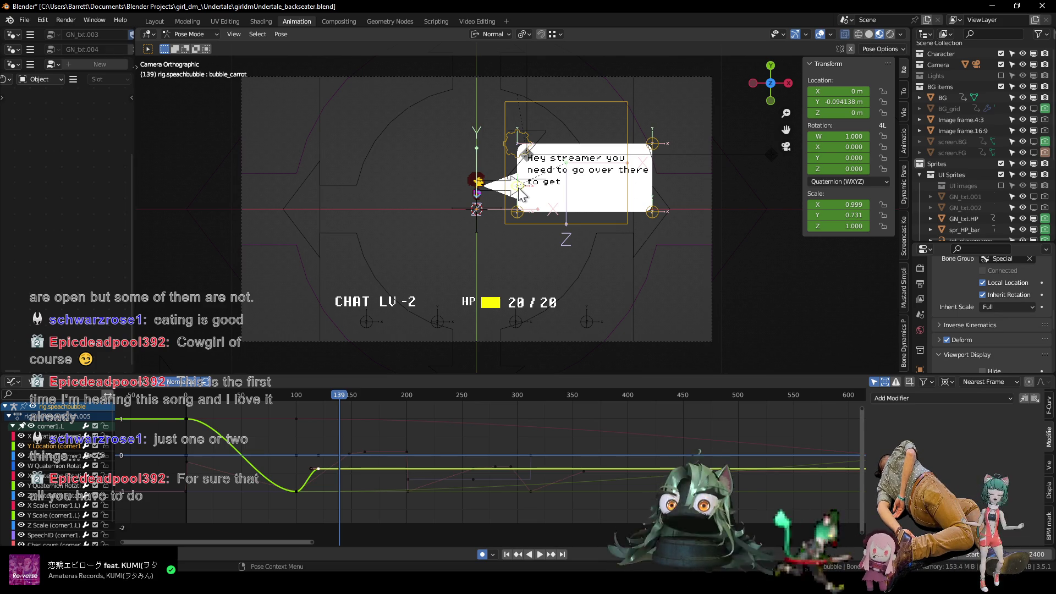
click(522, 155)
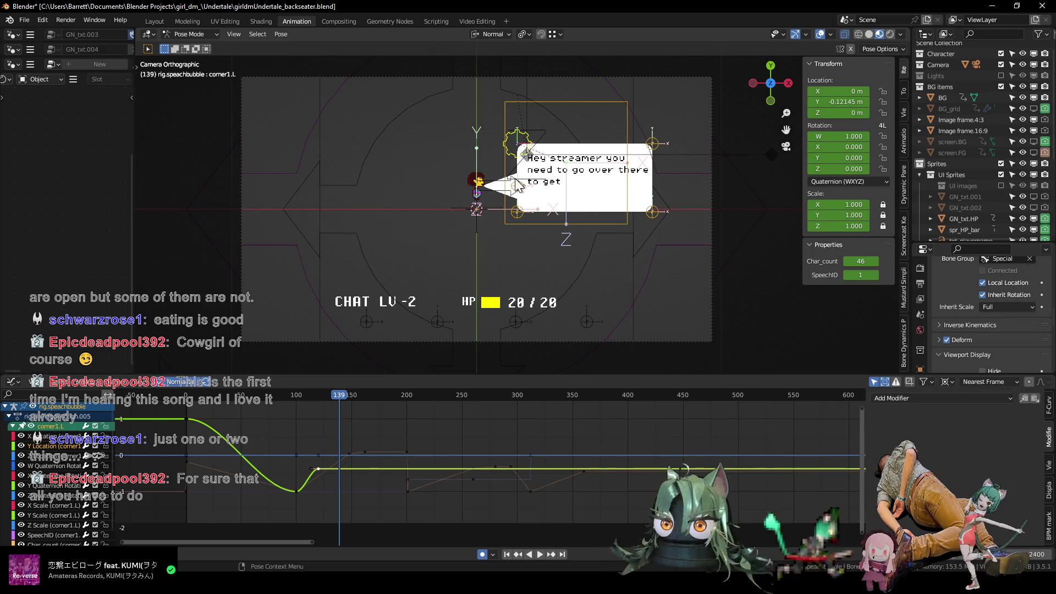
click(520, 195)
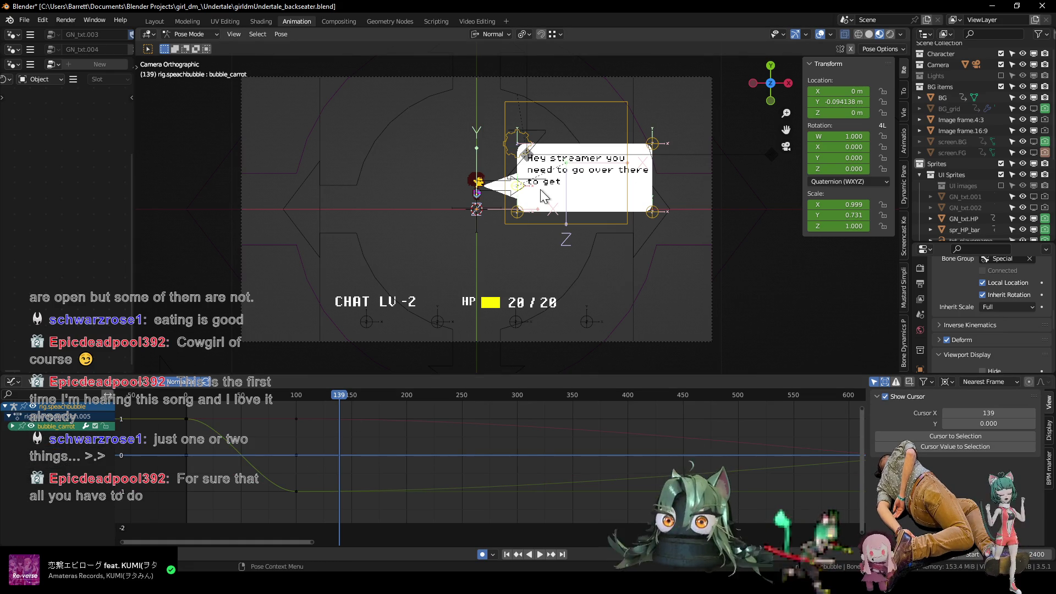
ctrl+middle_drag(305, 464, 323, 490)
Duplicate all bubble_carrot keyframes to a later stretch and scrub around frames 1038–1085 to check.
key(a)
key(g)
click(596, 481)
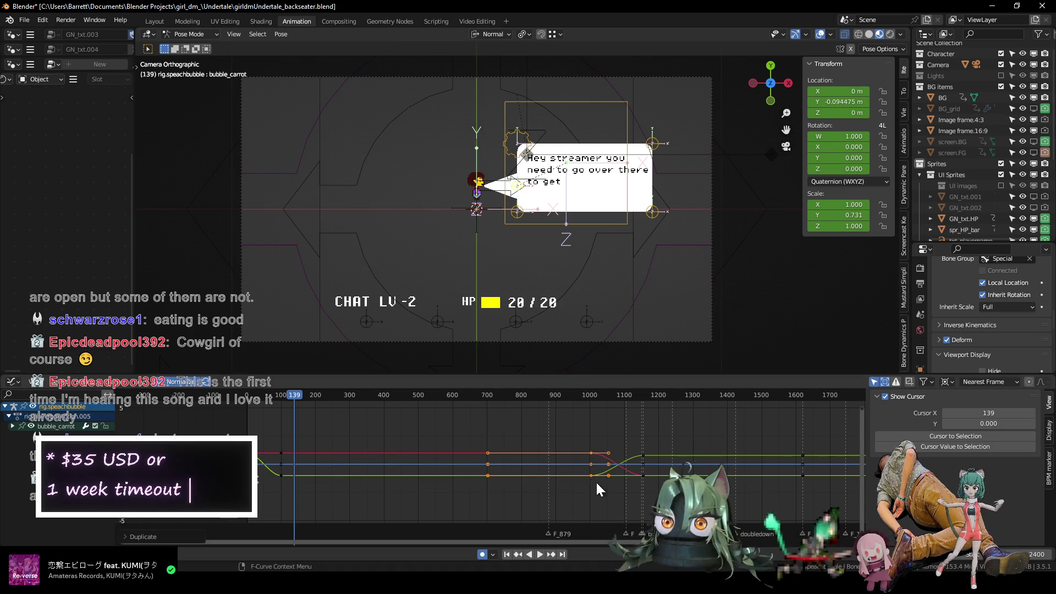
mouse_move(494, 391)
mouse_down()
mouse_move(598, 398)
mouse_move(446, 395)
mouse_up()
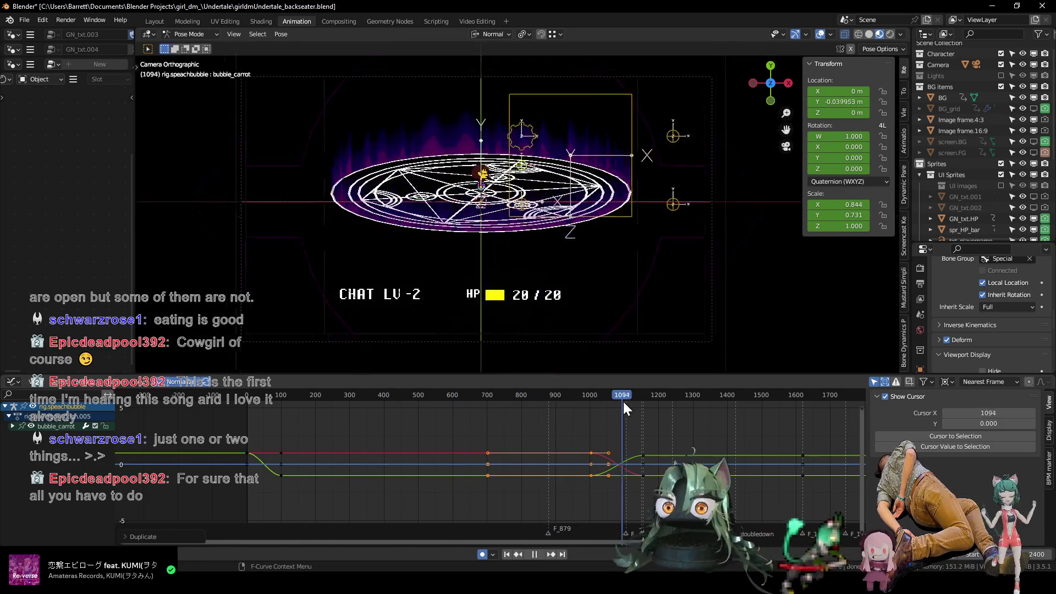
mouse_move(446, 394)
mouse_down()
mouse_move(619, 402)
mouse_move(357, 395)
mouse_up()
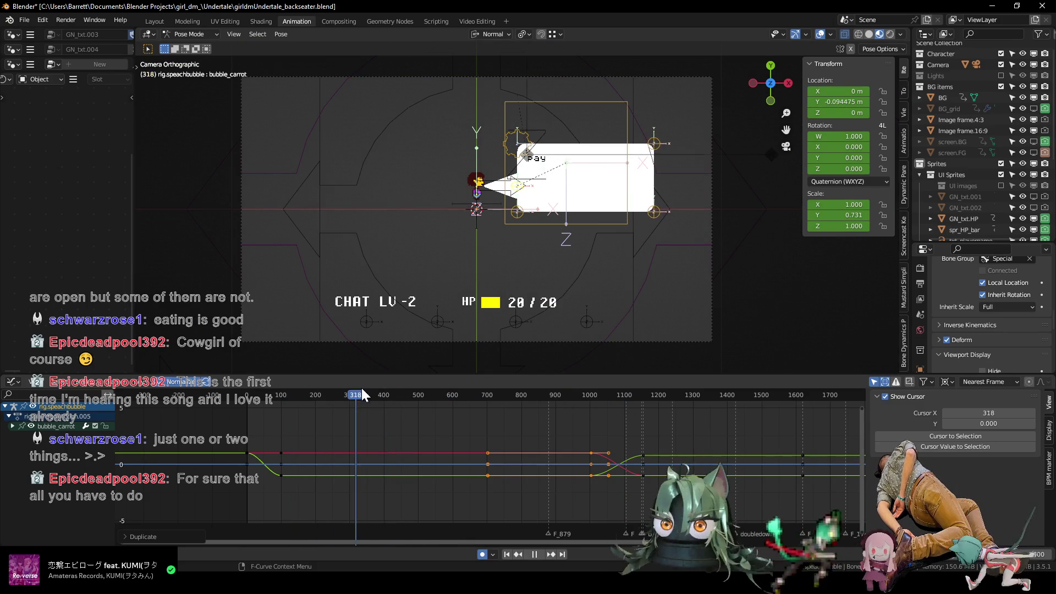
key(space)
Duplicate the corner2.R bone's keyframes to around frames 700–1000 and scrub to frame 778 to check.
click(653, 142)
click(655, 212)
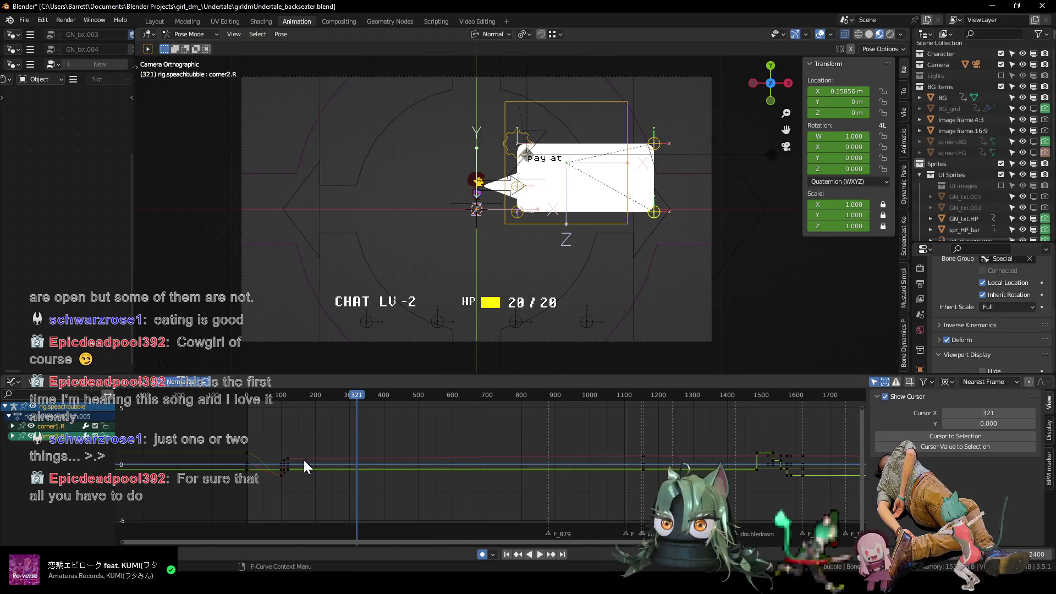
scroll(273, 471, up, 1)
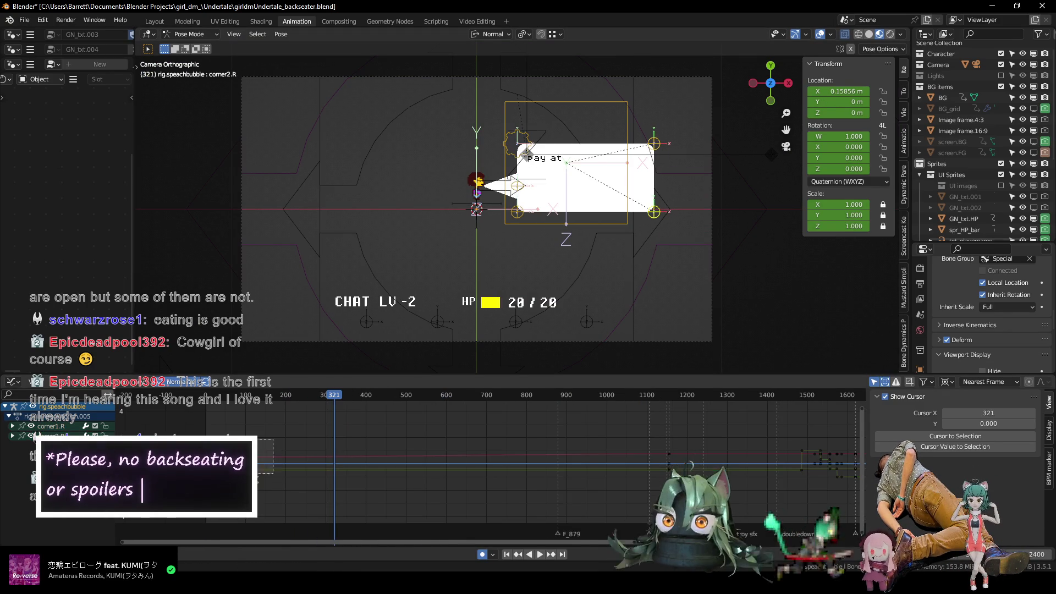
key(shift+d)
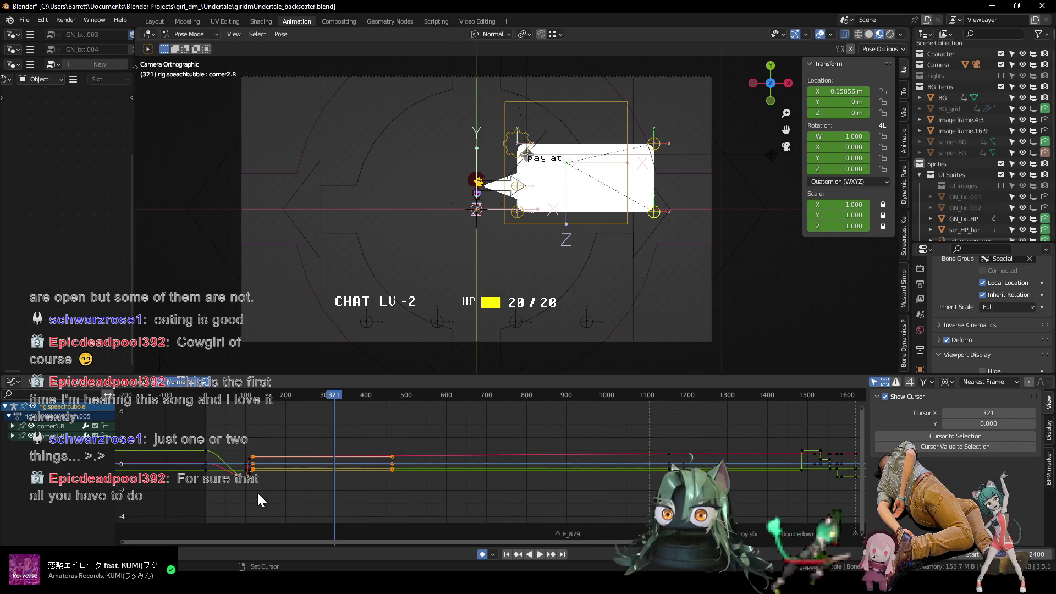
click(426, 430)
mouse_move(326, 397)
mouse_down()
mouse_move(523, 408)
mouse_move(210, 398)
mouse_move(806, 411)
mouse_move(435, 409)
mouse_up()
scroll(493, 423, down, 2)
scroll(495, 423, up, 1)
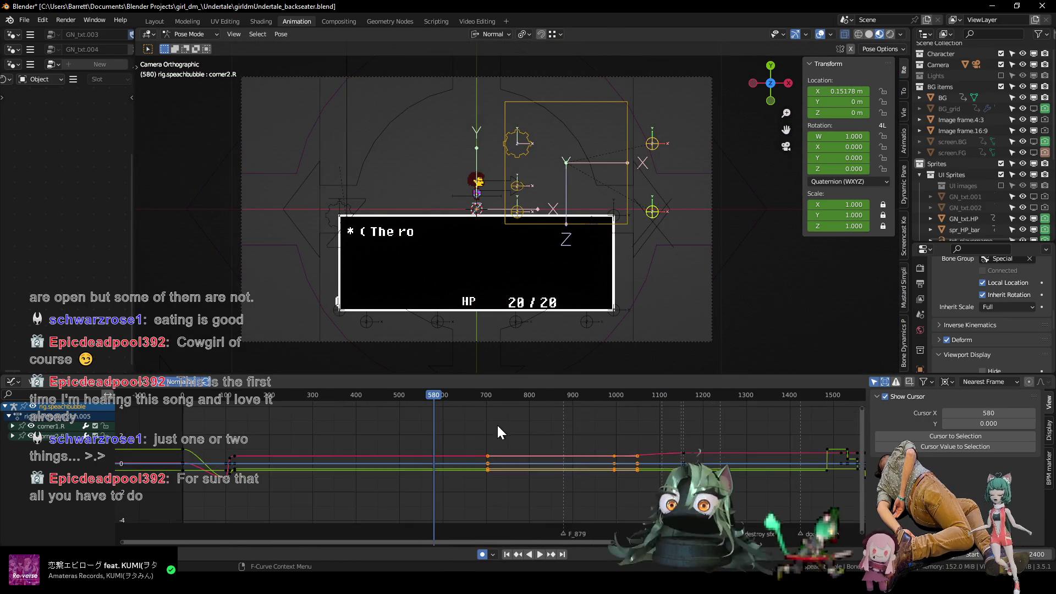
Play the animation from the start in the Dope Sheet, skipping ahead to around frame 1021.
key(ctrl+Tab)
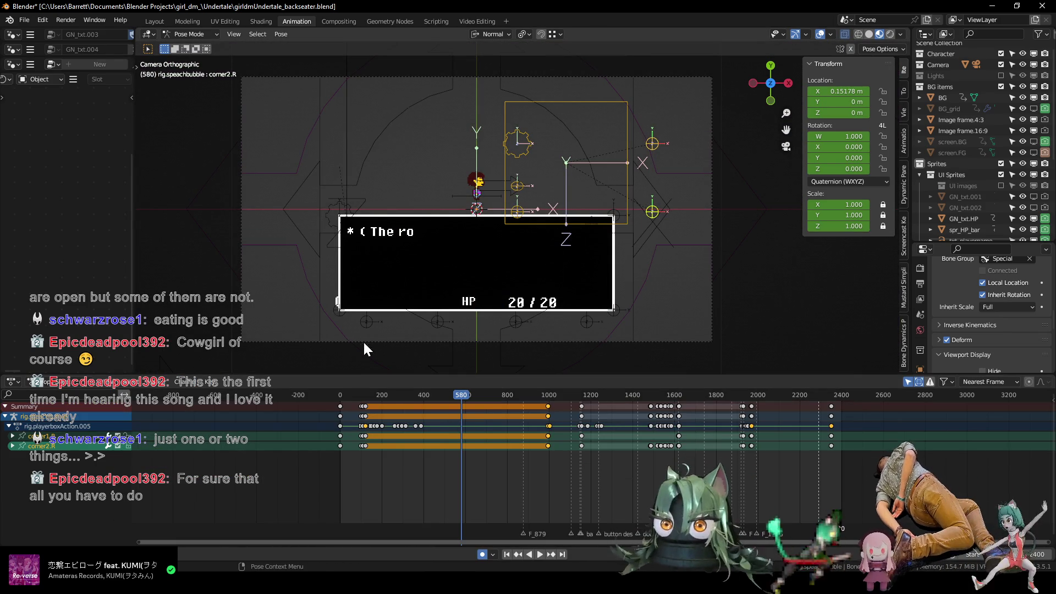
click(347, 394)
key(space)
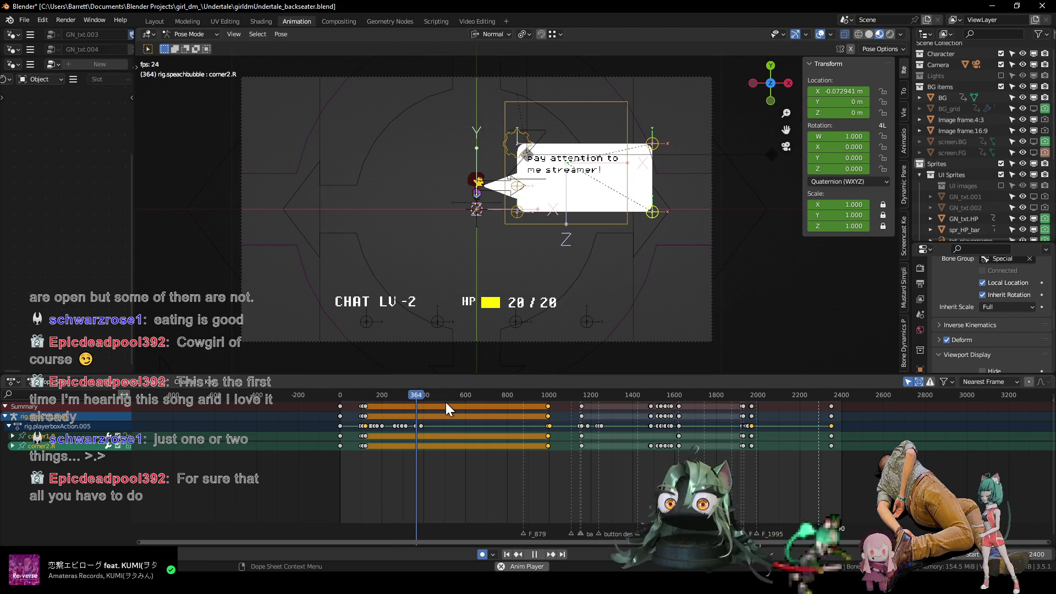
drag(448, 396, 553, 393)
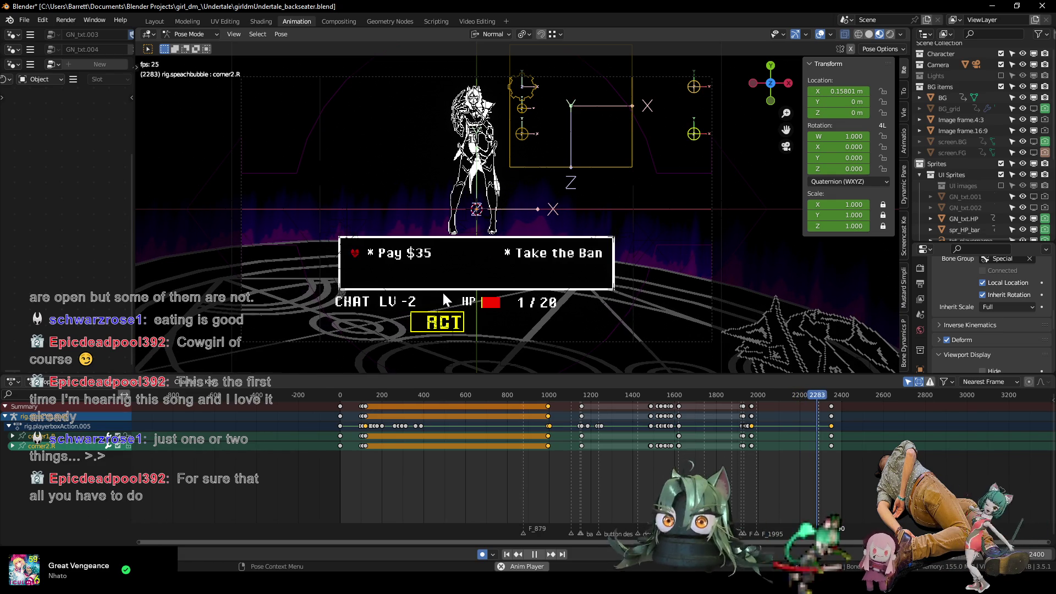
Hide the sprites, replay the final frames to 2398, then return to frame 1.
key(space)
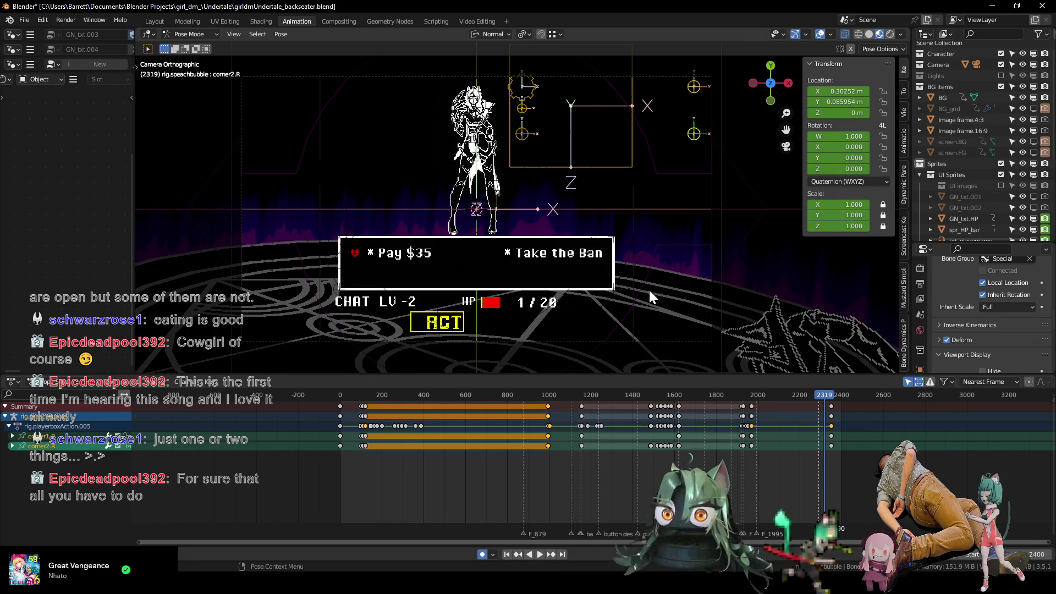
click(1034, 153)
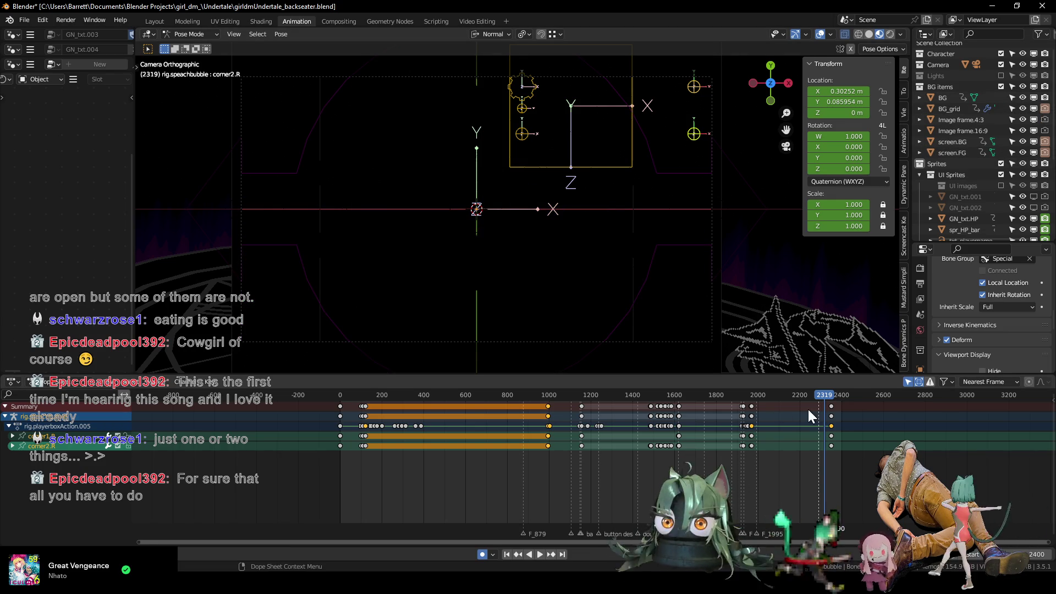
key(space)
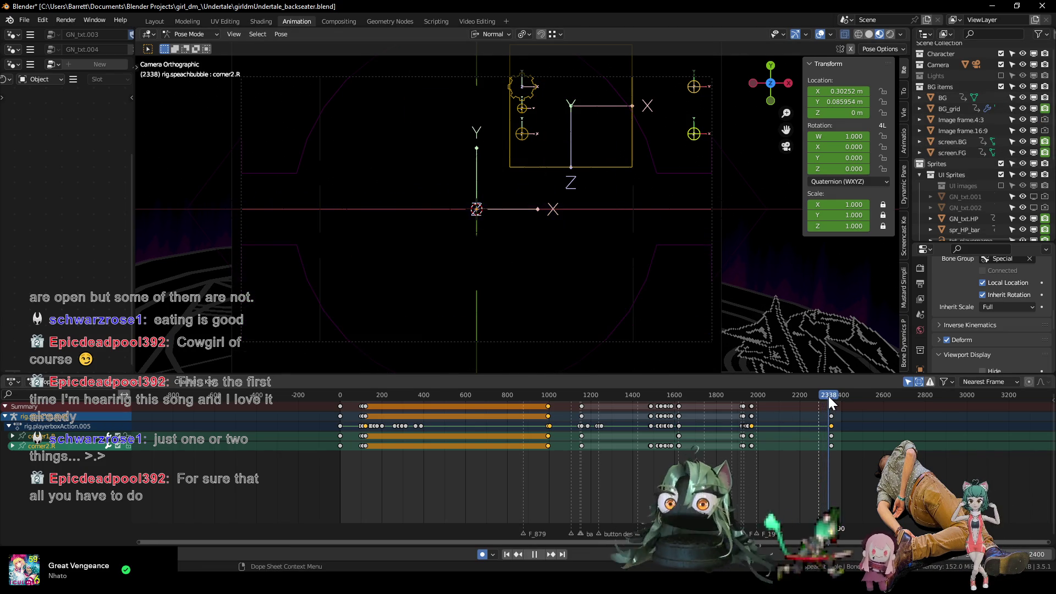
click(818, 396)
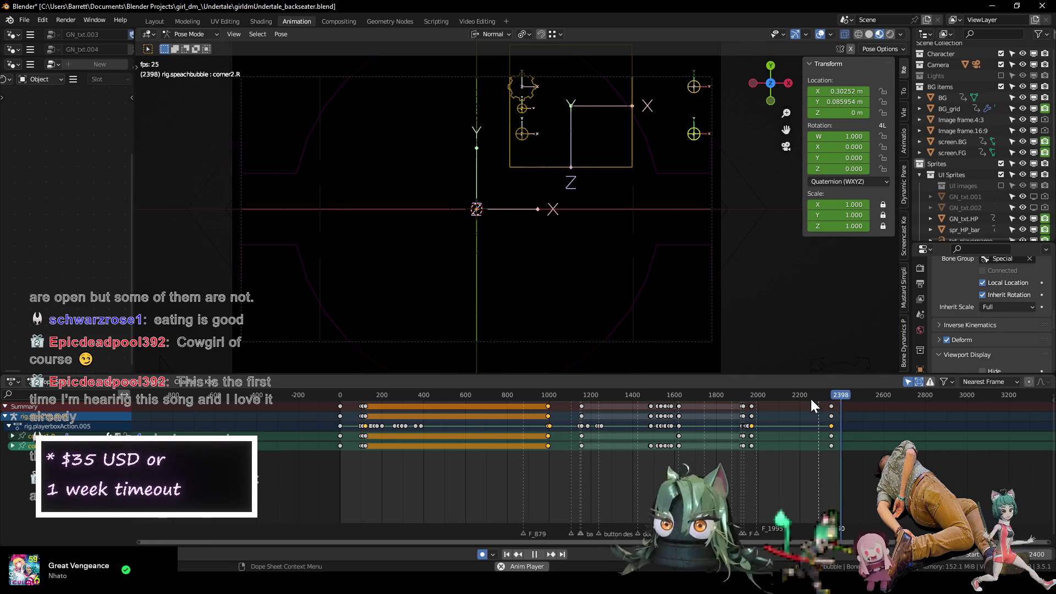
key(Escape)
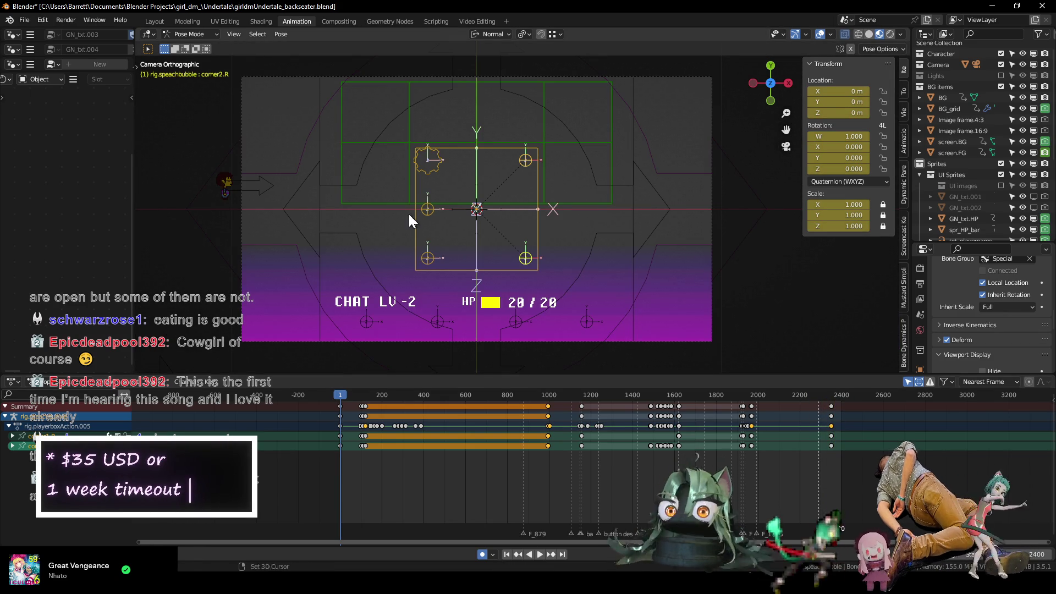
Save the girldmUndertale_backseater file and leave Pose Mode for Object Mode.
key(ctrl+s)
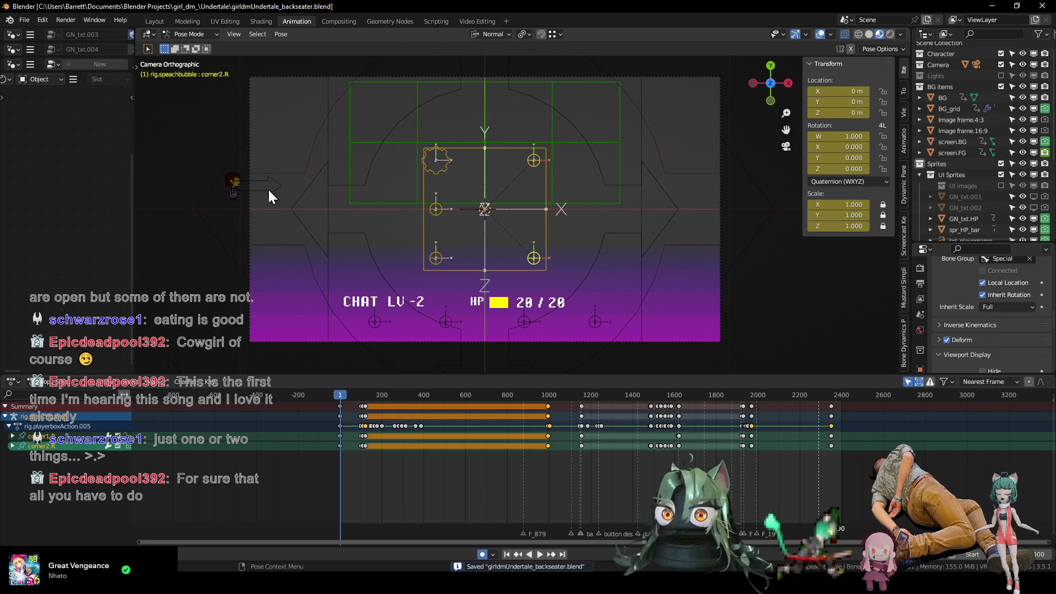
key(ctrl+Tab)
scroll(417, 211, down, 1)
scroll(416, 206, down, 1)
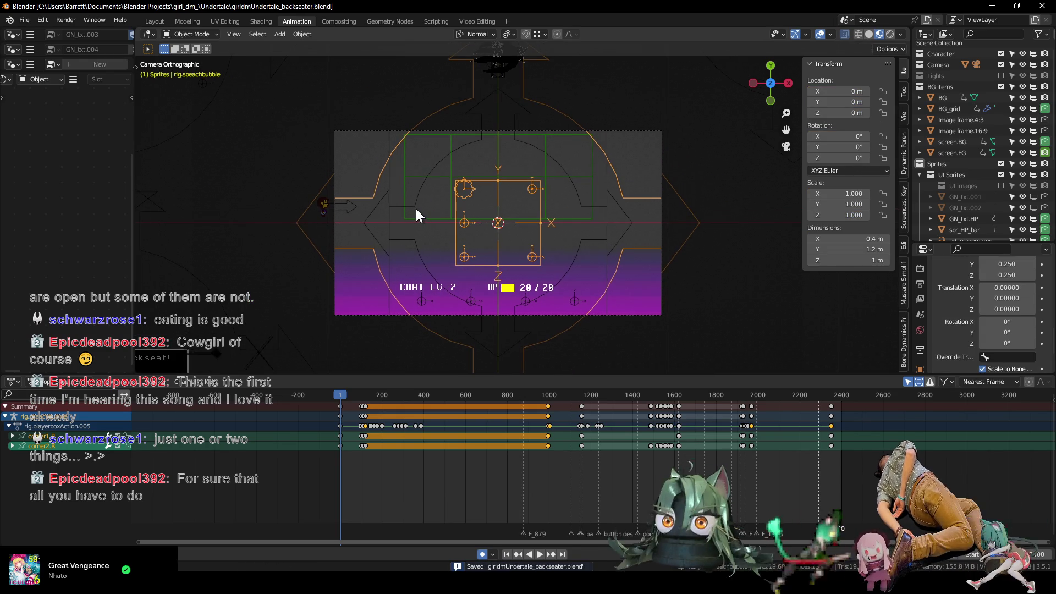